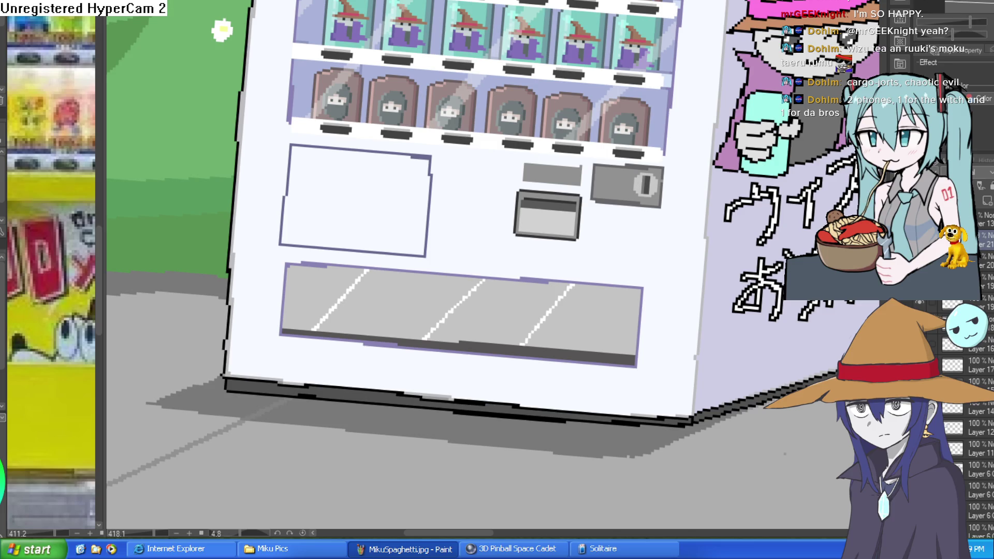
Rotate the view to line up the shelves and draw light shading strokes under the lower shelf and along the white strip's top edge
scroll(673, 252, down, 5)
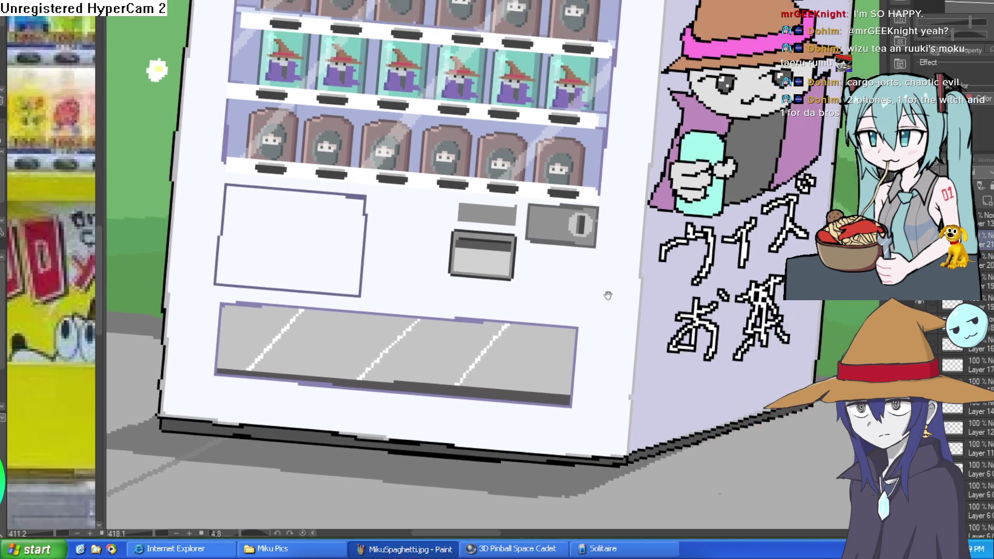
scroll(706, 260, up, 8)
drag(706, 261, 717, 275)
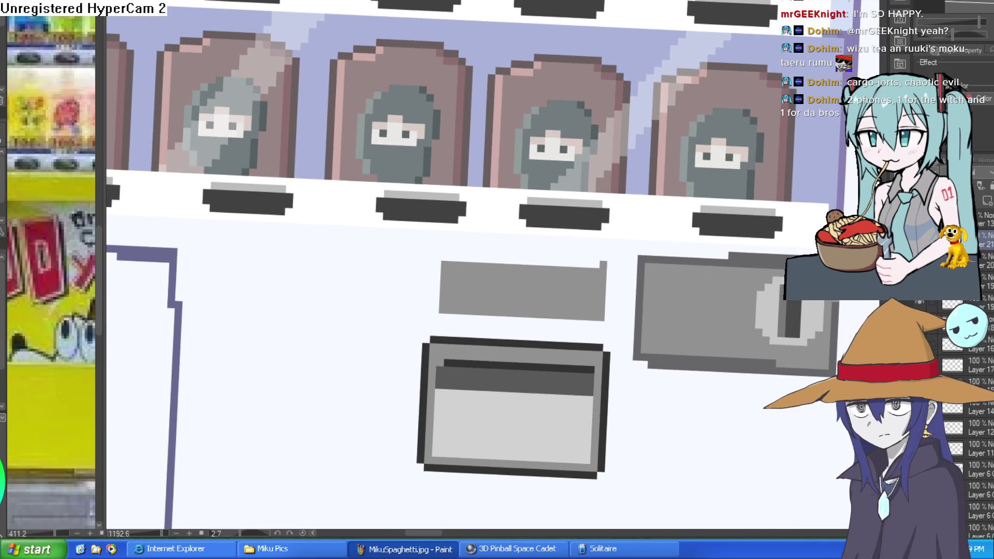
scroll(239, 325, down, 2)
mouse_move(240, 325)
mouse_down()
mouse_move(350, 135)
mouse_move(459, 142)
mouse_move(382, 137)
mouse_up()
scroll(350, 135, down, 3)
scroll(742, 125, up, 3)
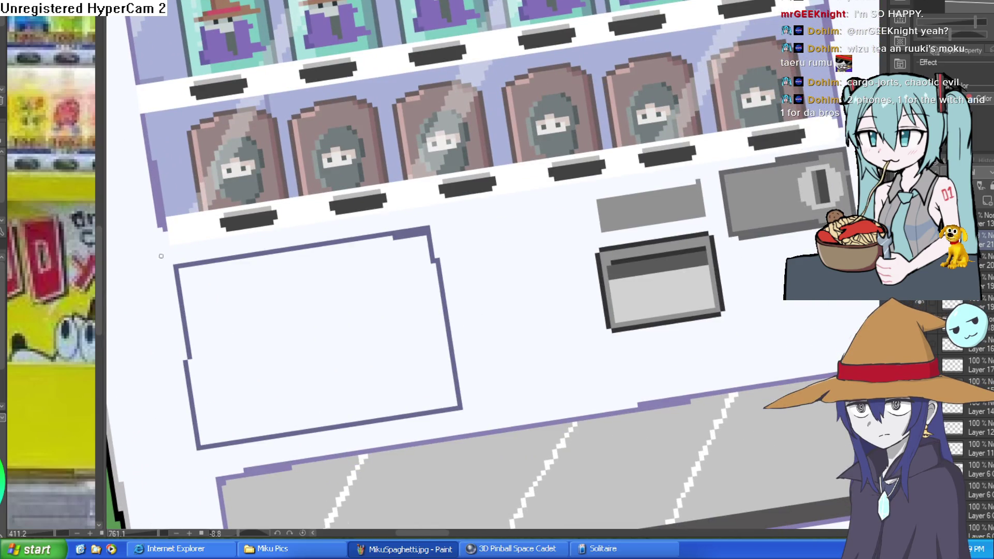
drag(168, 223, 834, 112)
key(Delete)
drag(177, 174, 852, 162)
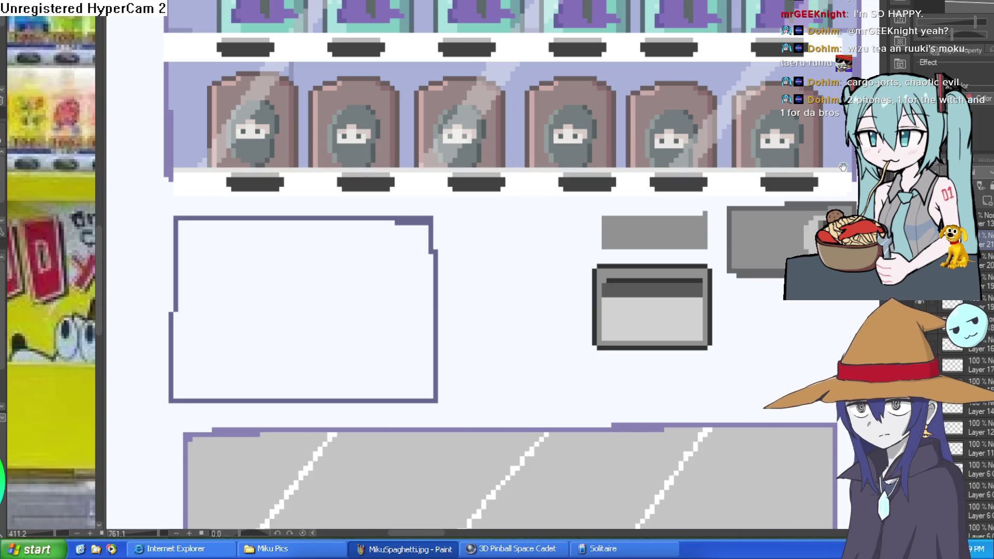
scroll(178, 186, up, 3)
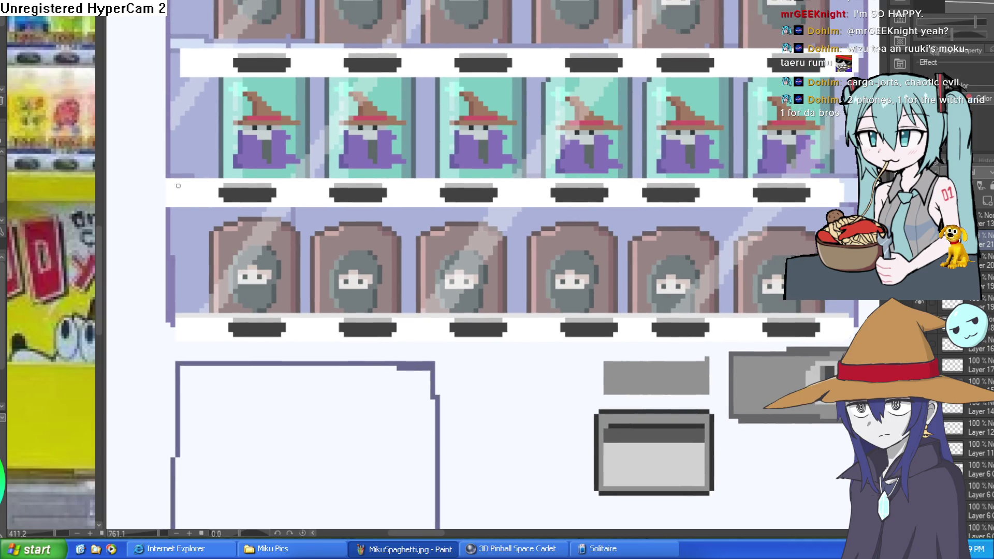
drag(179, 186, 847, 178)
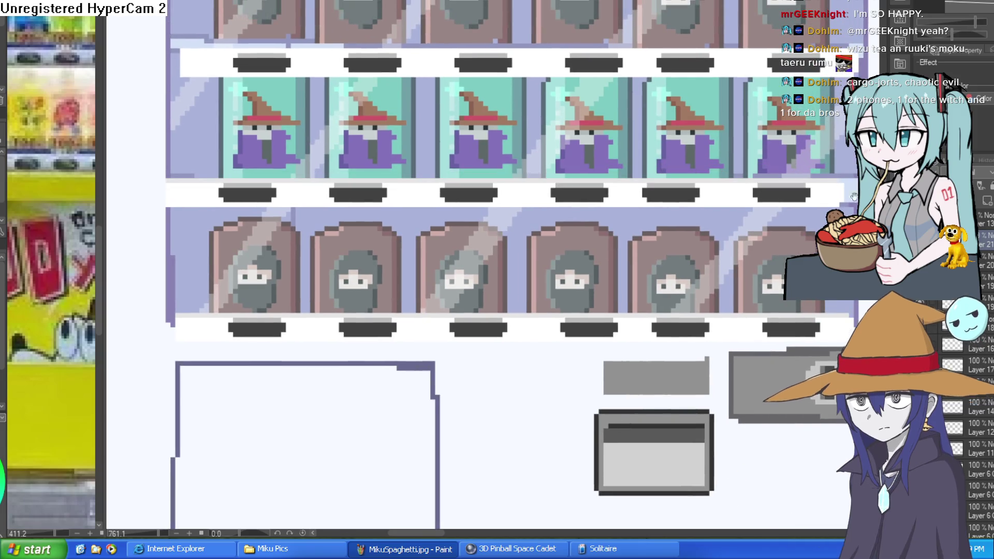
Draw a thin straight shading line along an upper shelf row and rotate the view back toward level
drag(843, 105, 799, 240)
mouse_move(807, 179)
mouse_down()
mouse_move(814, 200)
mouse_move(144, 200)
mouse_up()
scroll(414, 170, up, 3)
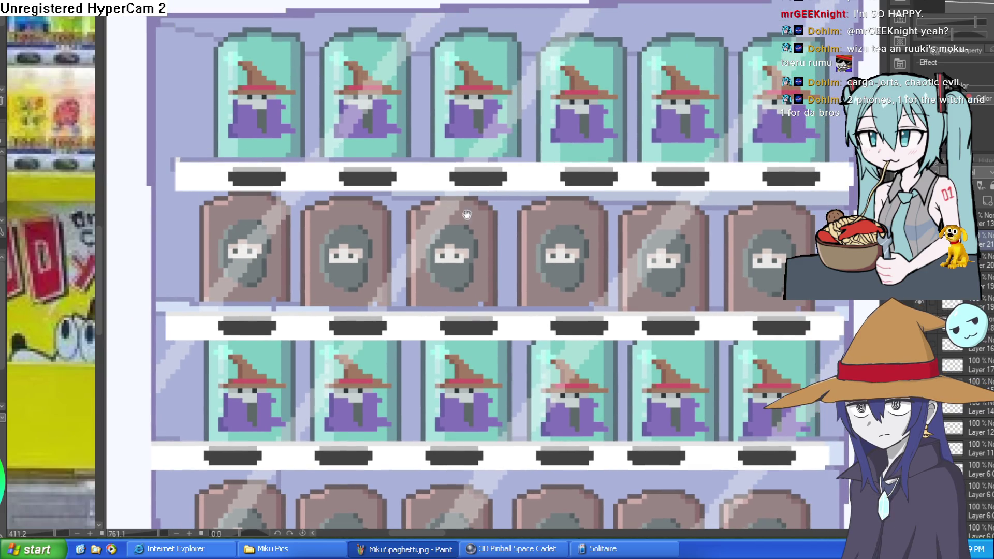
mouse_move(179, 163)
mouse_down()
mouse_move(183, 192)
mouse_move(750, 174)
mouse_move(844, 193)
mouse_up()
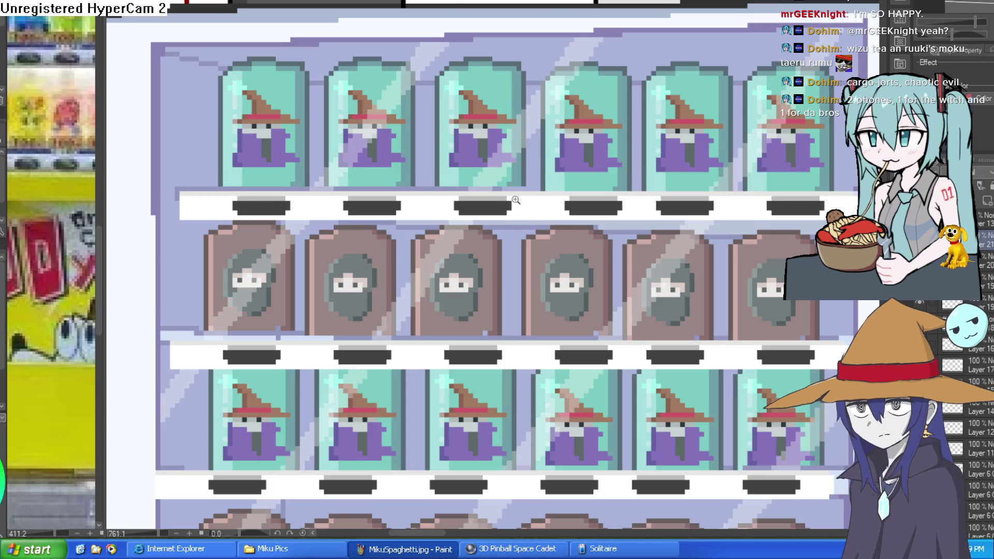
scroll(193, 187, down, 5)
scroll(677, 206, up, 3)
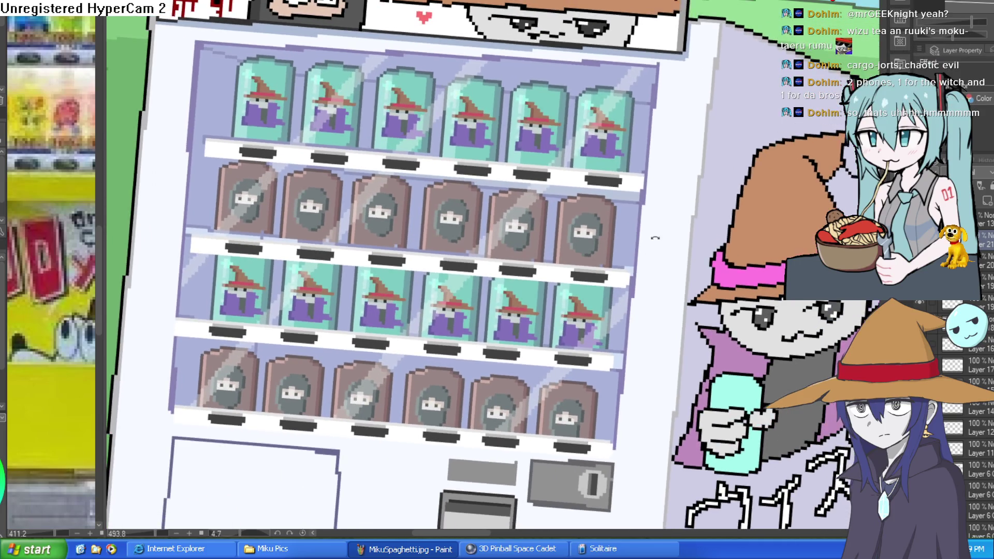
drag(656, 238, 663, 236)
scroll(668, 238, down, 3)
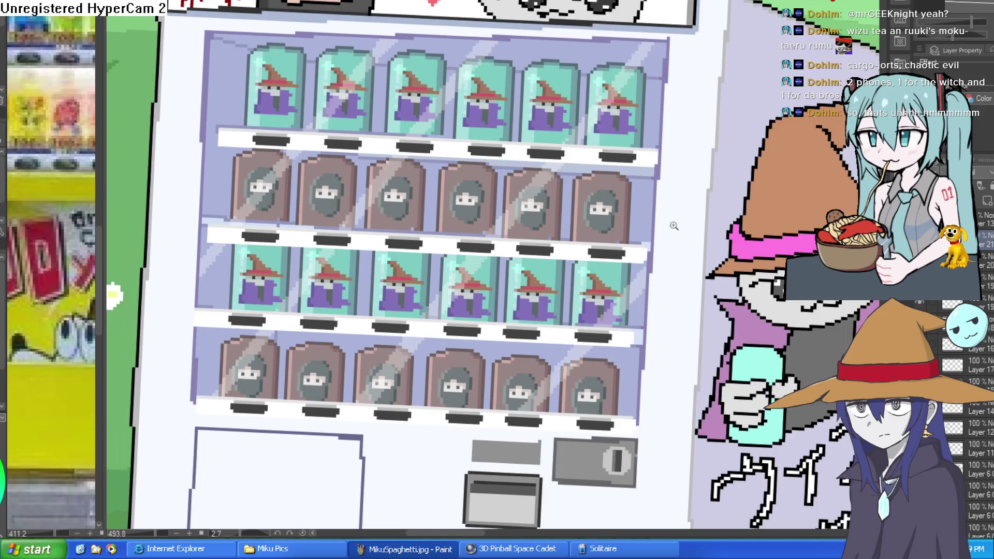
scroll(672, 241, down, 1)
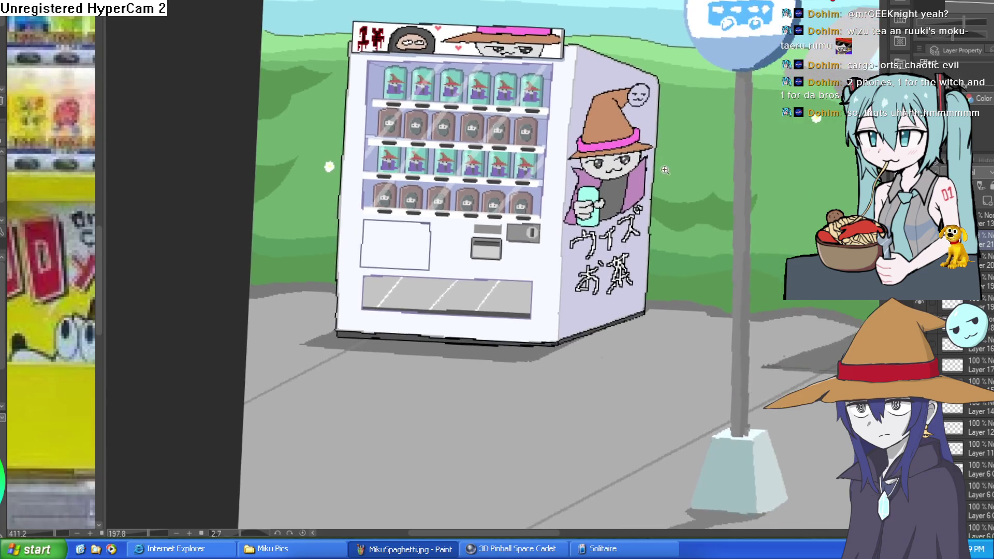
scroll(695, 208, down, 5)
drag(695, 207, 673, 220)
scroll(674, 220, up, 3)
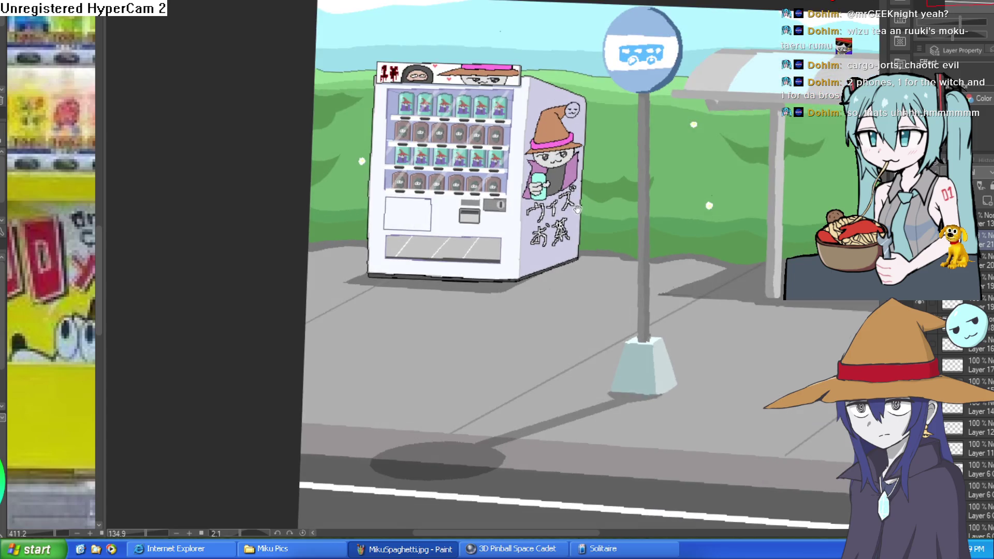
drag(577, 209, 659, 177)
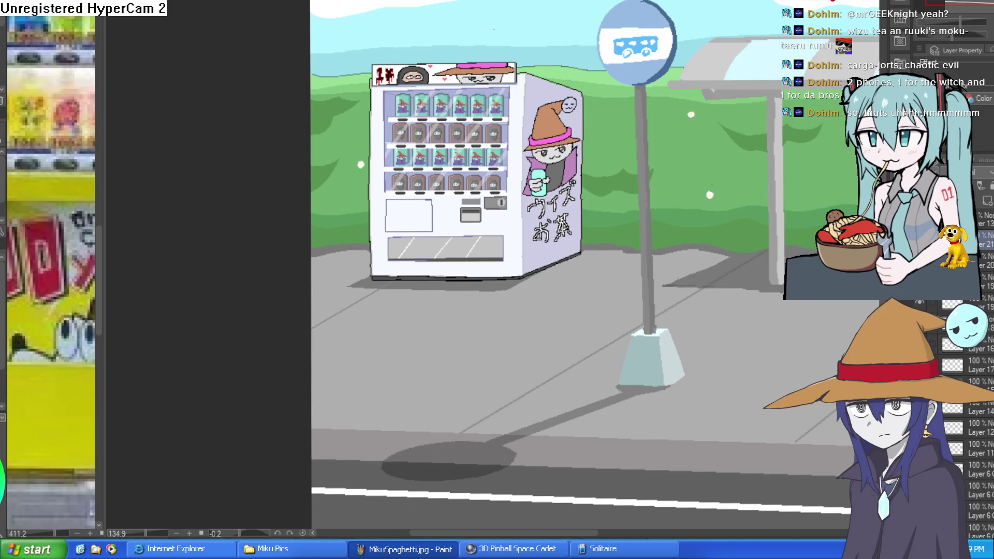
Merge eight of the vending machine's layers down one after another with Ctrl+E
key(ctrl+e)
key(ctrl+e)
key(ctrl+e)
key(ctrl+e)
key(ctrl+e)
key(ctrl+e)
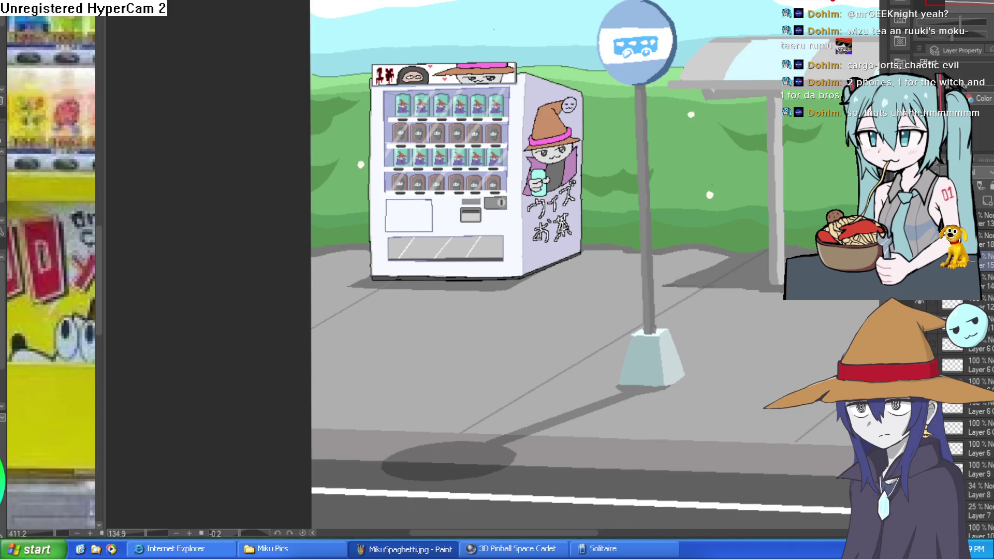
key(ctrl+e)
key(ctrl+e)
key(ctrl+e)
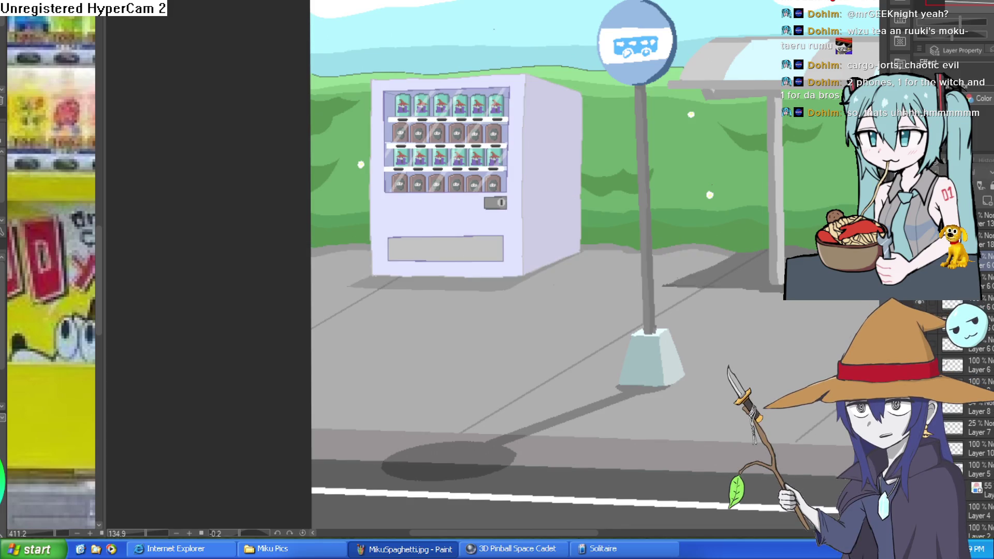
key(ctrl+e)
key(ctrl+e)
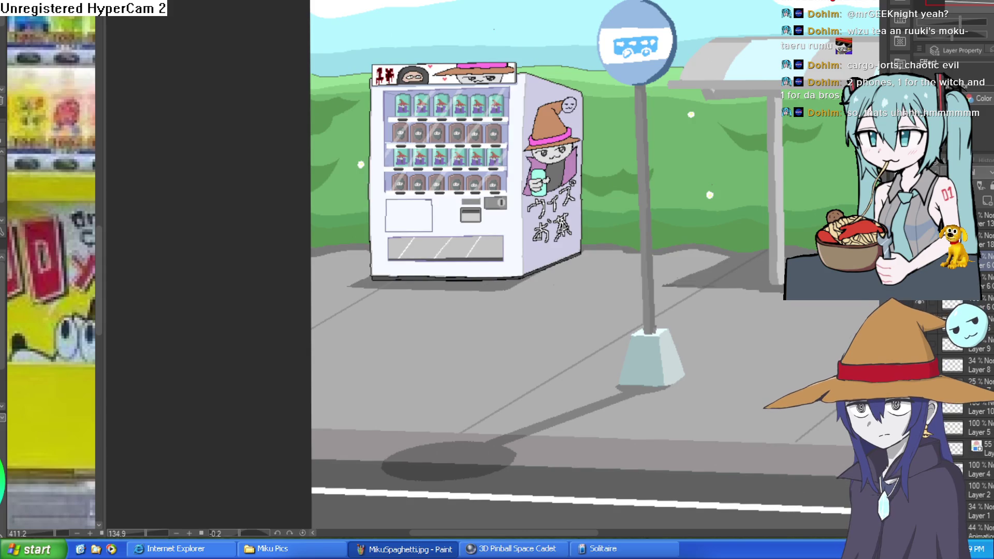
key(ctrl+e)
key(ctrl+e)
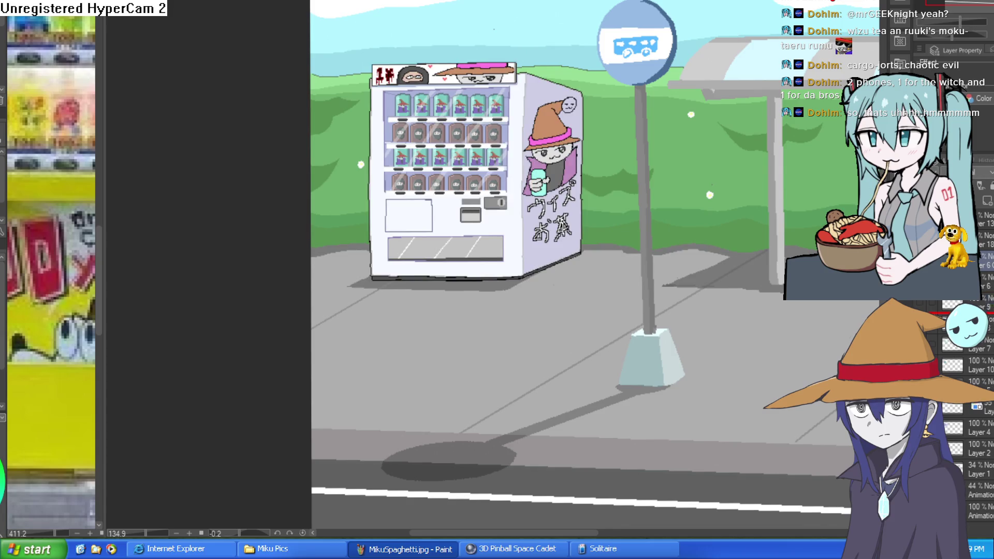
key(ctrl+e)
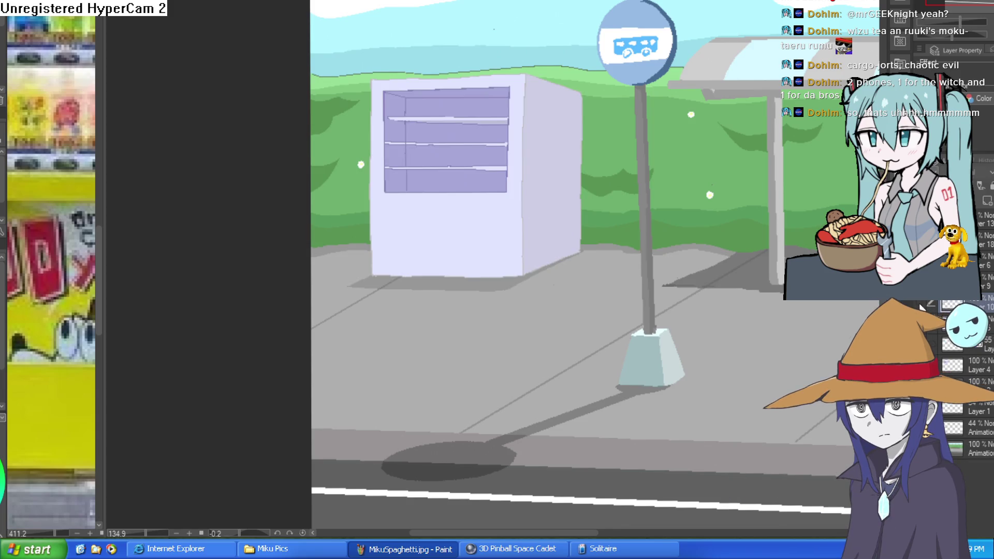
key(ctrl+e)
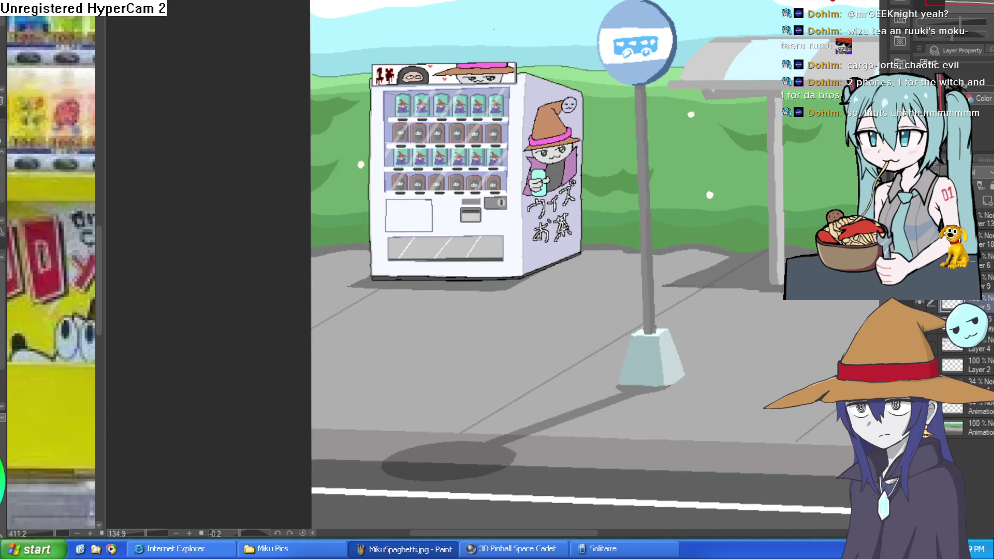
key(ctrl+e)
key(ctrl+e)
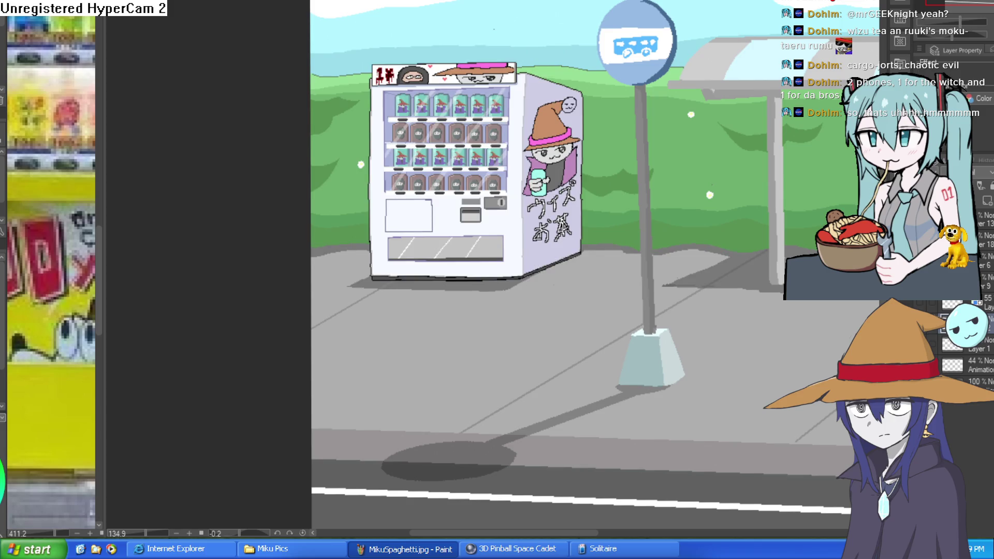
key(ctrl+e)
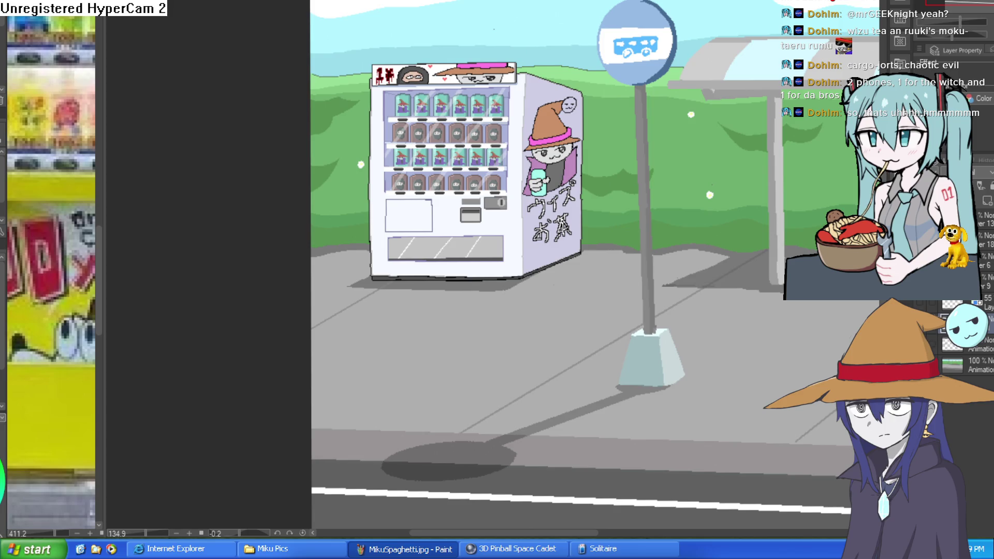
drag(625, 297, 574, 292)
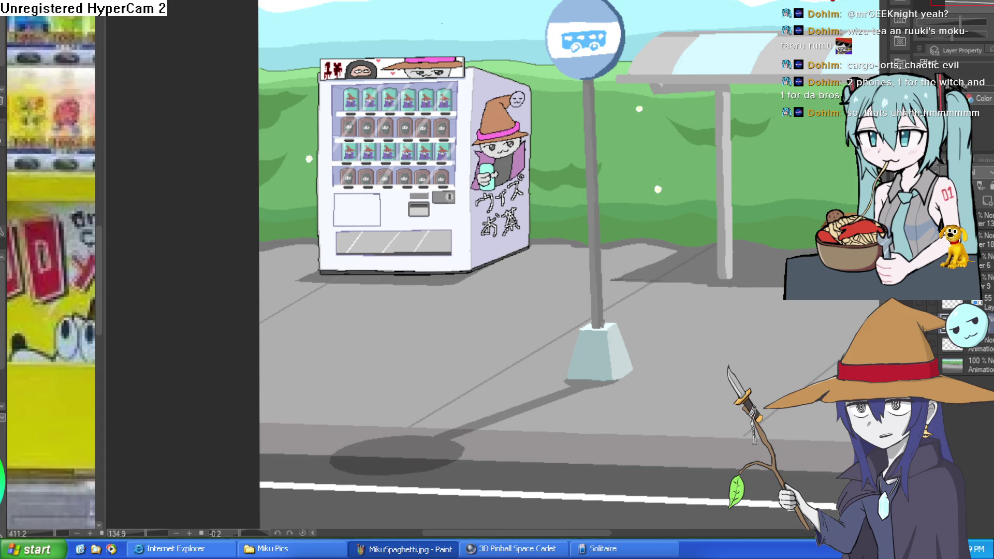
Lasso the vending machine, test-clear and restore it, deselect, and move to the night bus-stop document
mouse_move(540, 66)
mouse_down()
mouse_move(544, 238)
mouse_move(476, 291)
mouse_move(339, 300)
mouse_move(286, 282)
mouse_move(308, 201)
mouse_move(305, 47)
mouse_move(522, 45)
mouse_move(542, 63)
mouse_up()
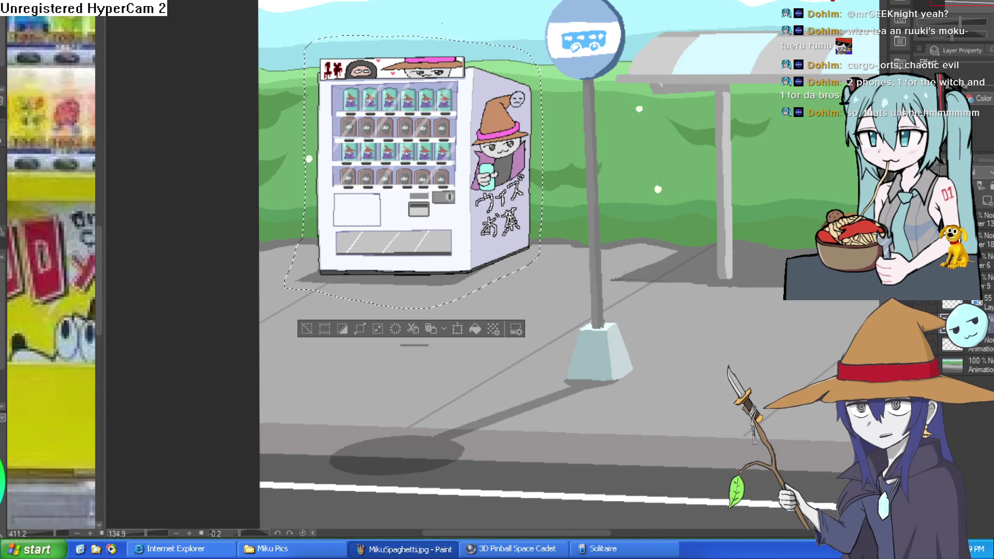
key(Delete)
key(ctrl+z)
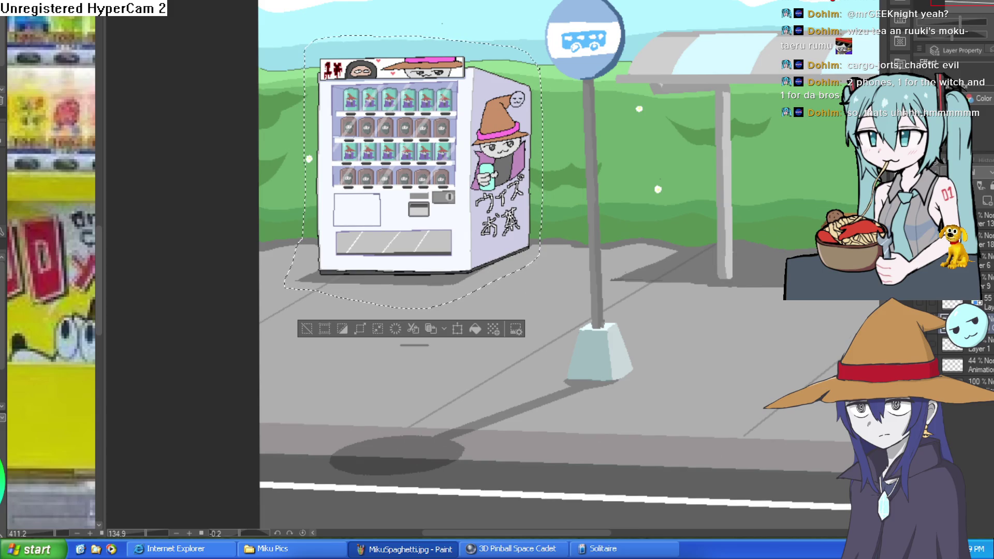
key(ctrl+d)
key(ctrl+Tab)
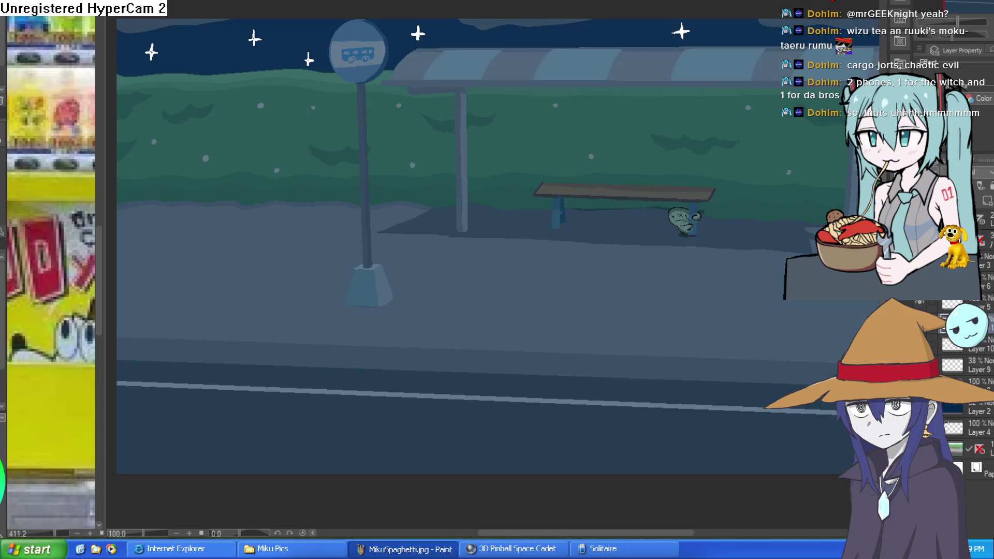
Paste the vending machine onto a new empty layer in the night bus-stop scene
key(ctrl+shift+n)
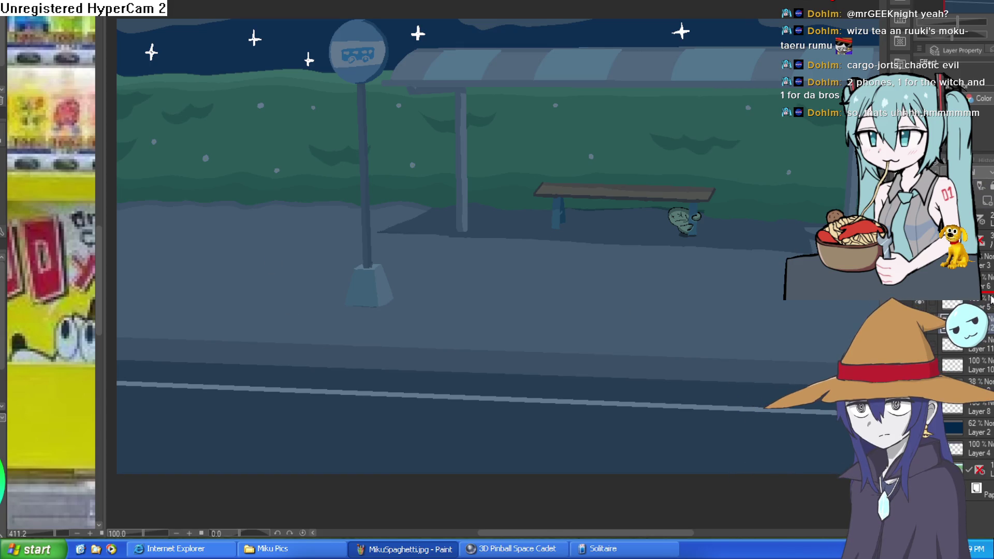
key(ctrl+v)
drag(309, 264, 409, 281)
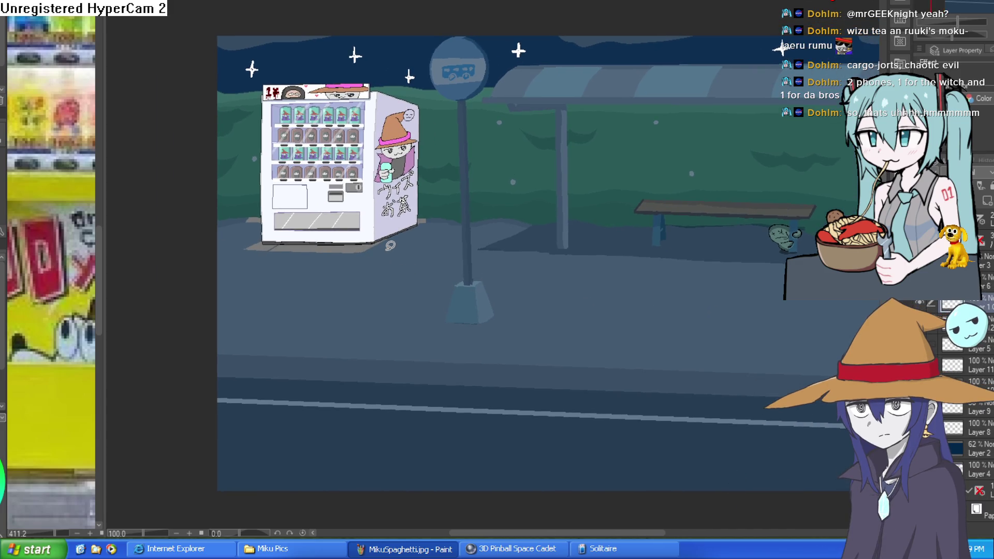
mouse_move(390, 245)
mouse_down()
mouse_move(439, 279)
mouse_move(454, 276)
mouse_up()
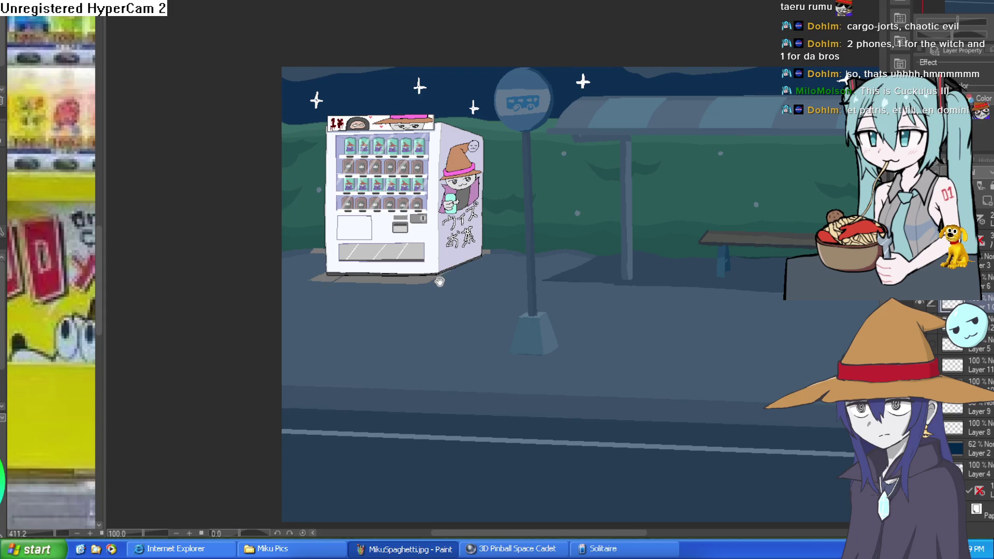
Select both grey shadow patches under the vending machine and erase them
scroll(440, 282, up, 5)
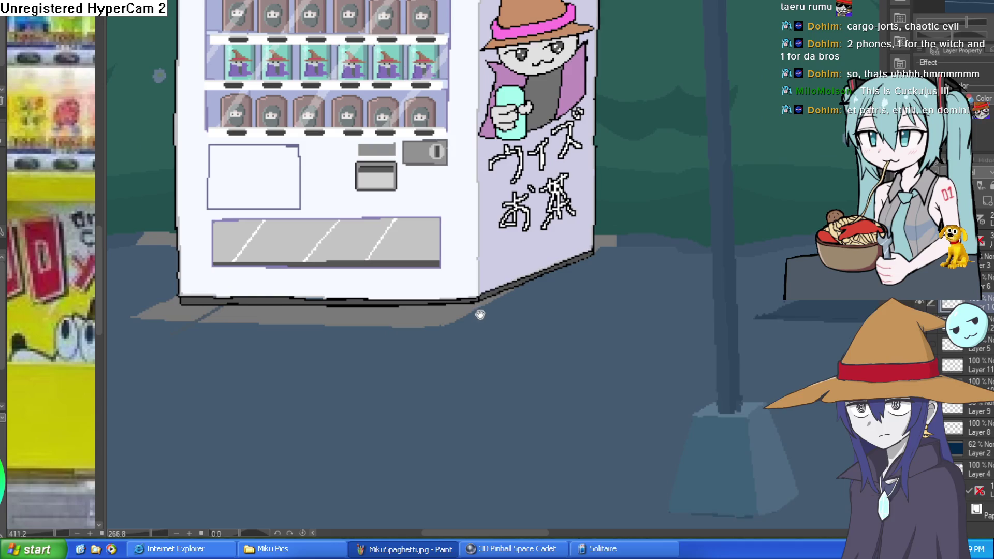
drag(481, 315, 515, 287)
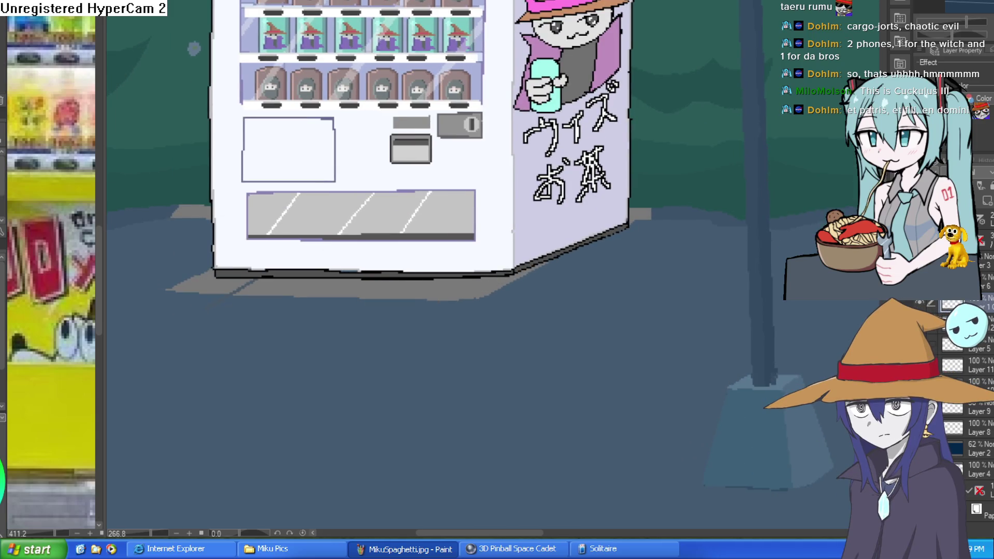
click(361, 290)
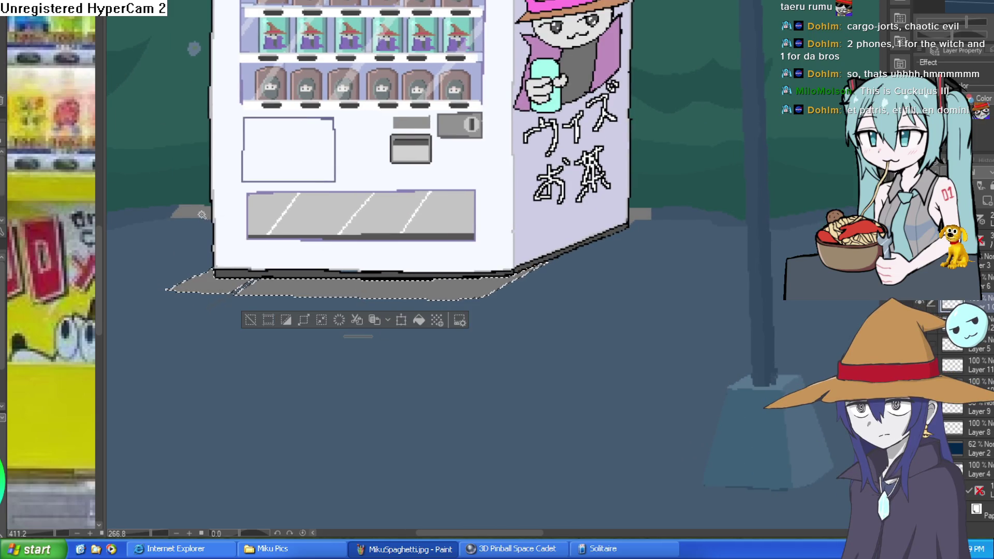
shift+click(635, 224)
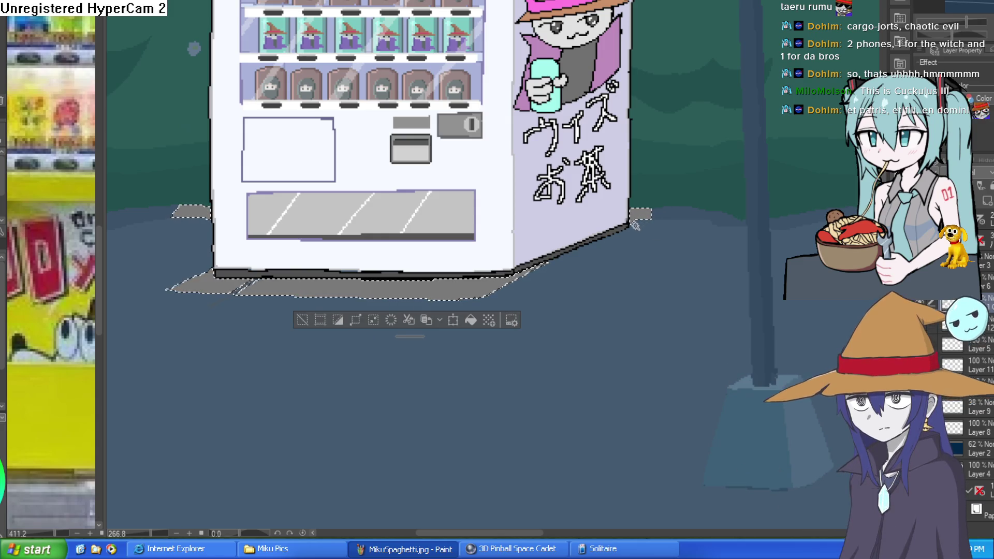
click(304, 323)
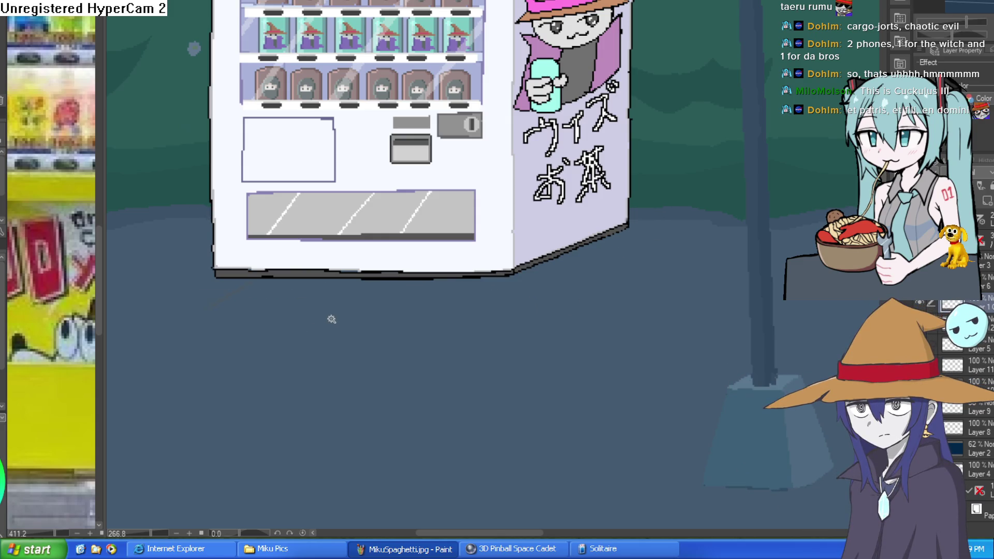
scroll(221, 314, up, 1)
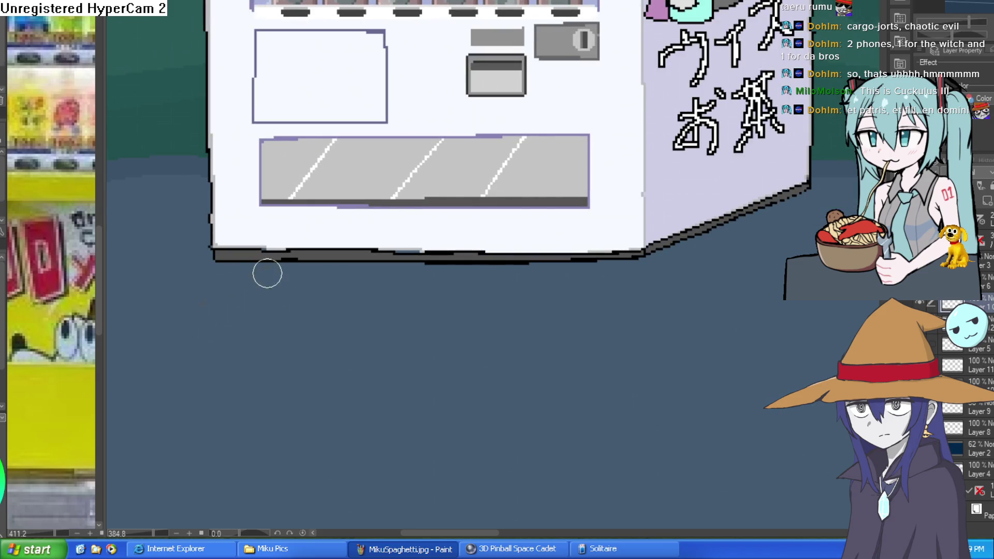
scroll(317, 289, down, 2)
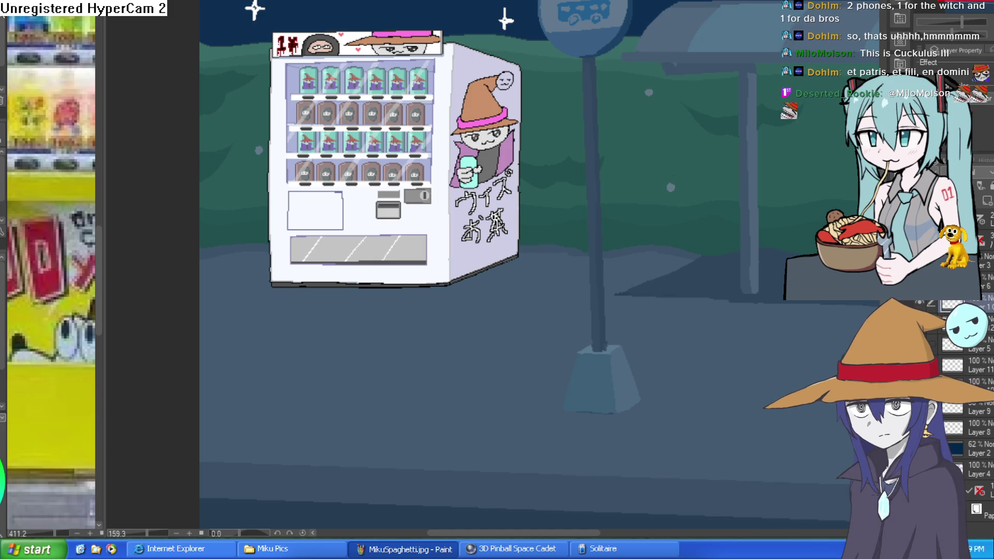
scroll(739, 348, down, 4)
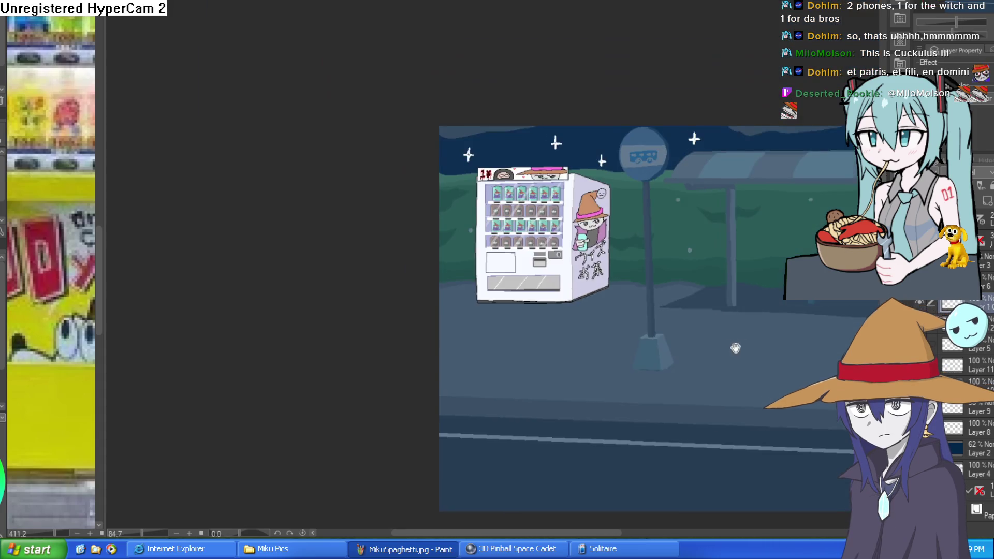
Move the machine layer below the night tint and add a new layer above Layer 2
drag(739, 348, 629, 353)
drag(966, 417, 965, 459)
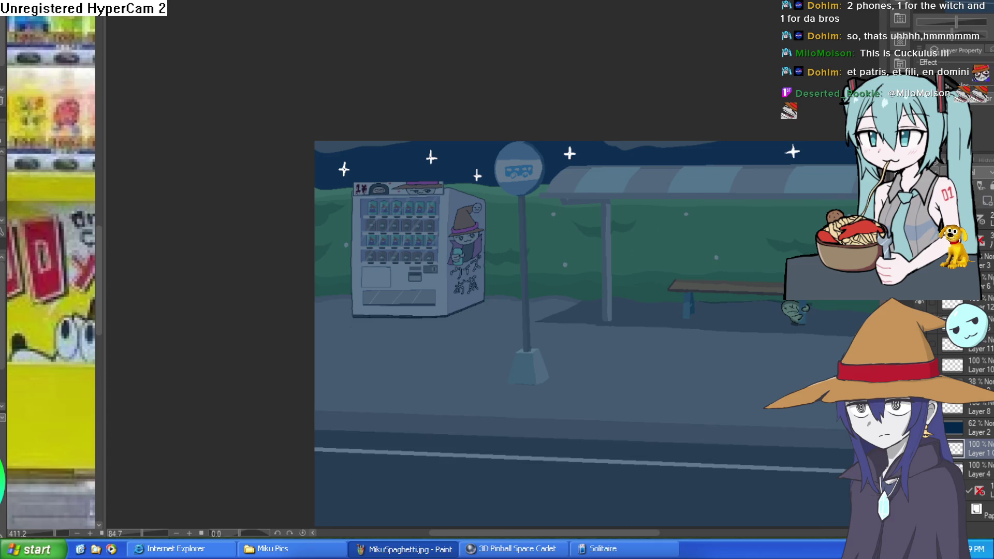
click(989, 437)
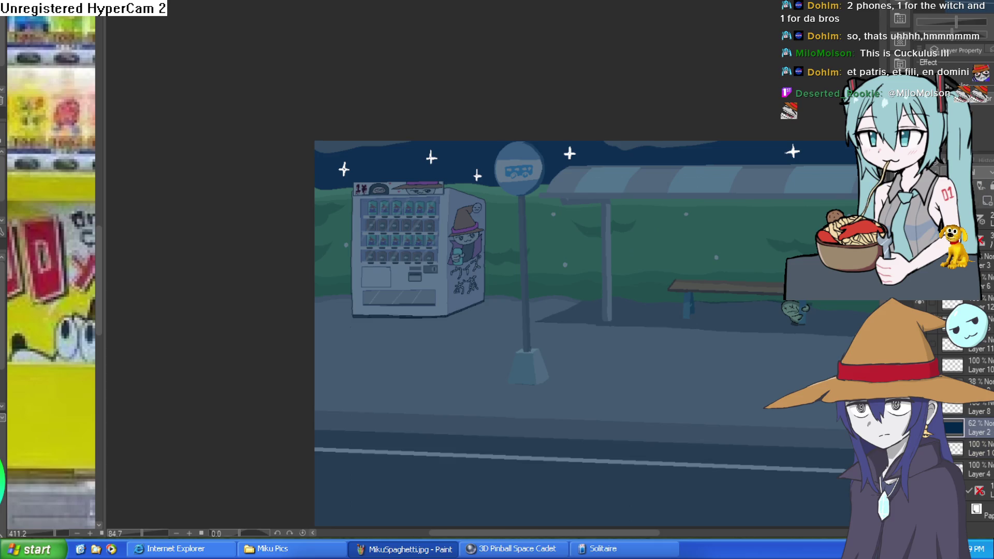
click(991, 203)
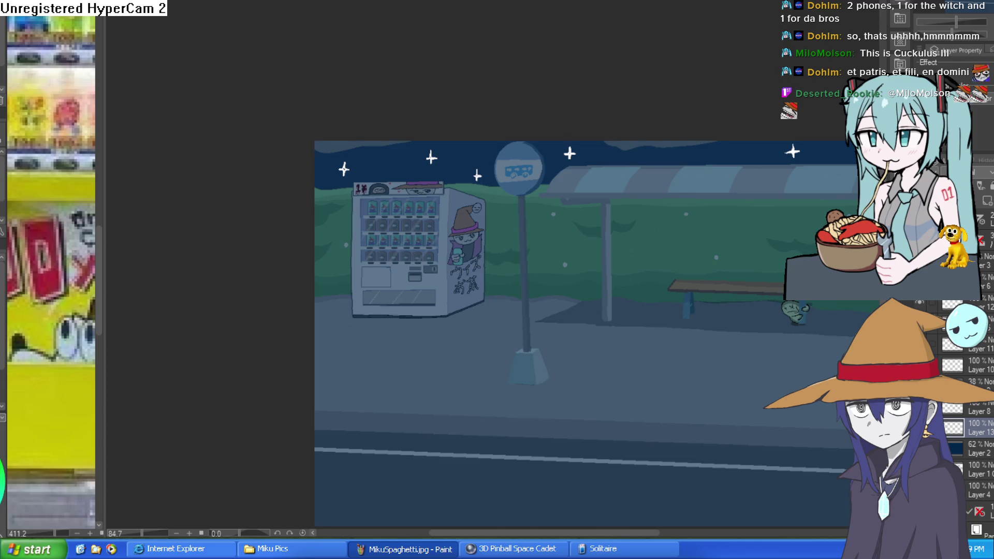
click(439, 181)
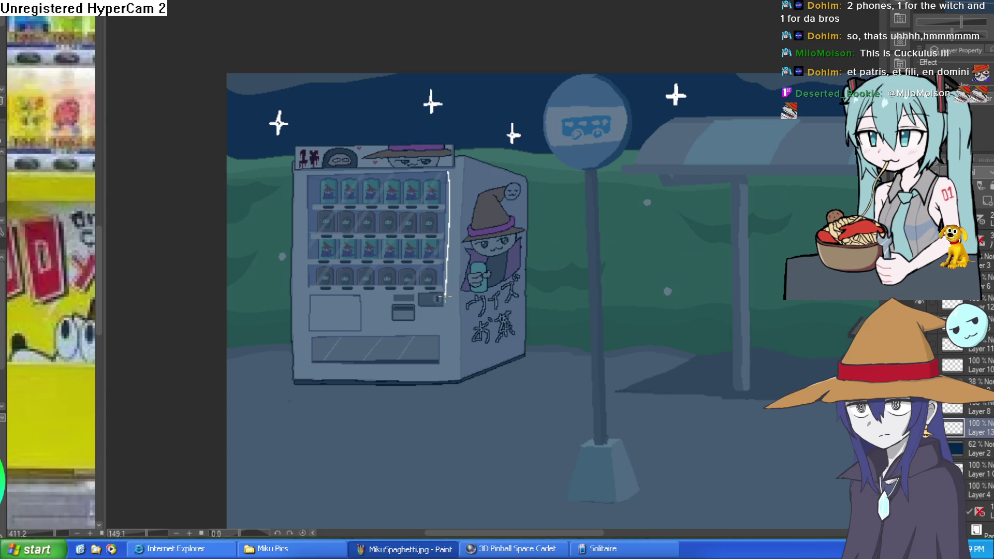
mouse_move(428, 306)
mouse_down()
mouse_move(317, 306)
mouse_move(295, 223)
mouse_up()
drag(305, 166, 433, 162)
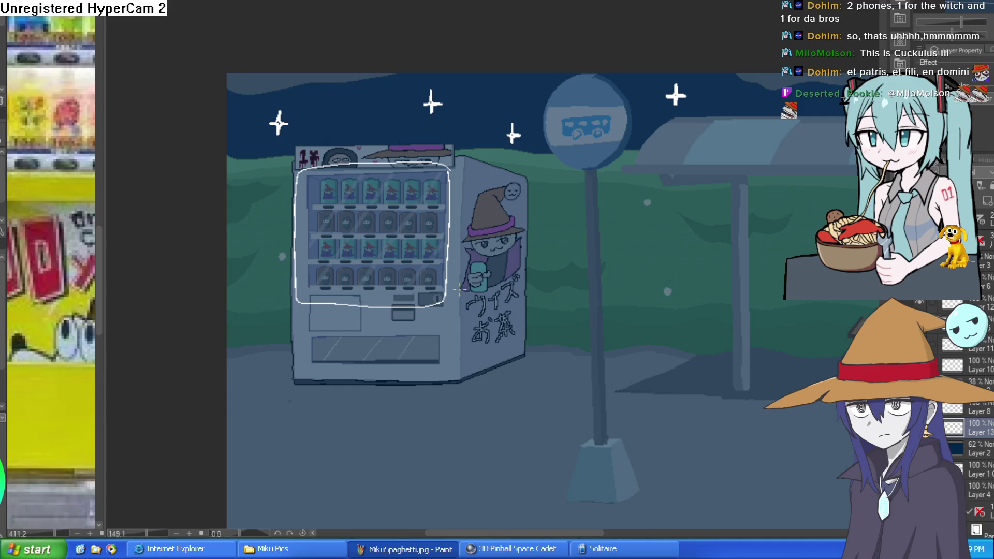
drag(489, 359, 520, 283)
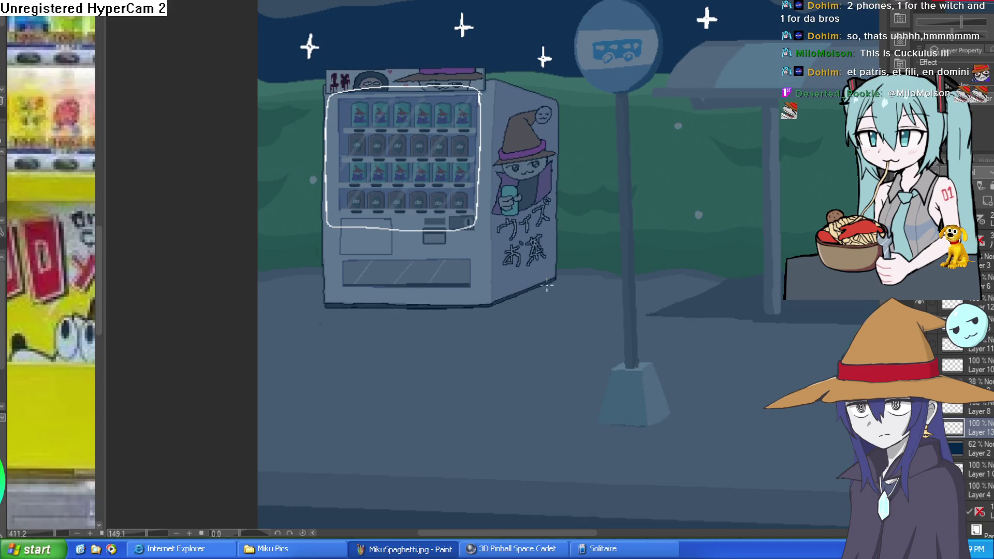
mouse_move(487, 321)
mouse_down()
mouse_move(386, 389)
mouse_move(304, 327)
mouse_move(325, 308)
mouse_up()
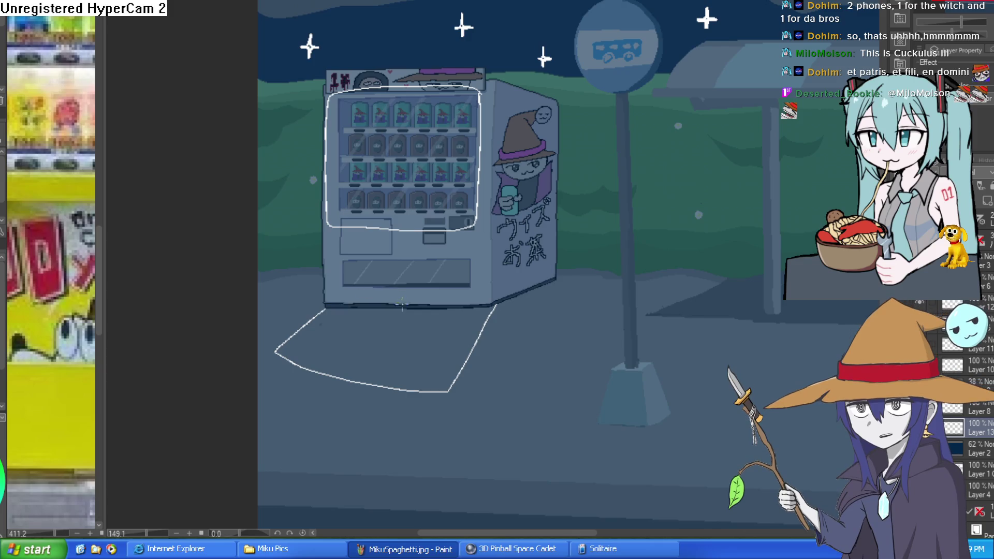
key(g)
click(425, 320)
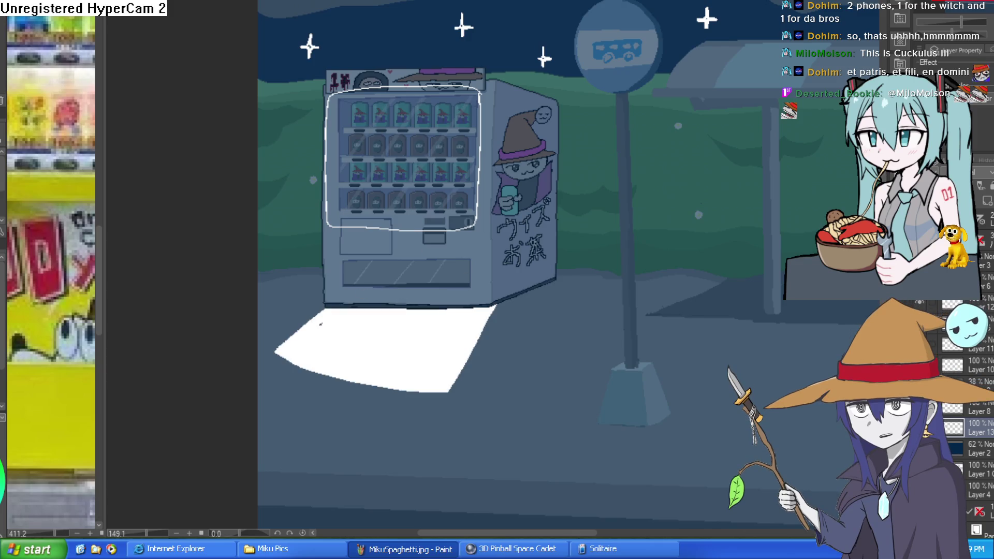
click(338, 319)
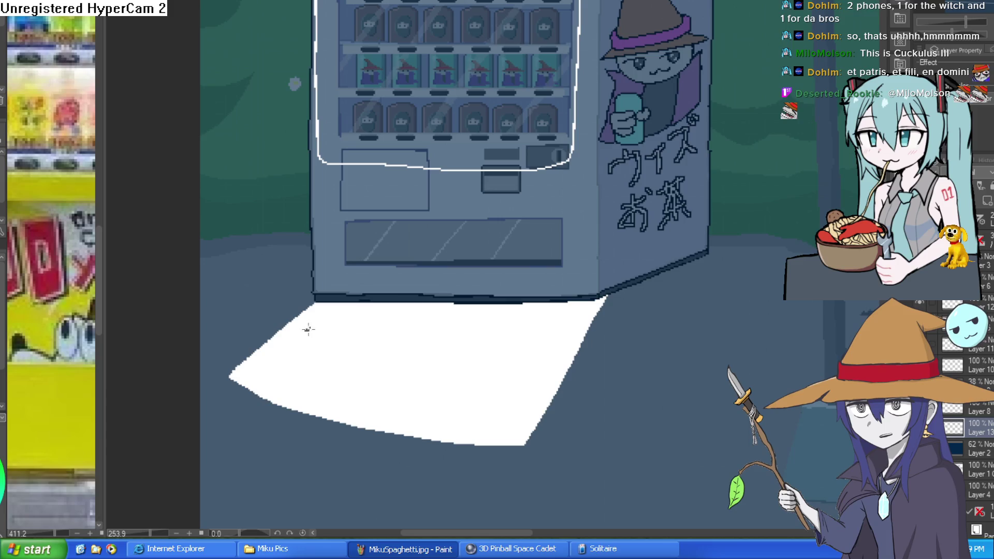
scroll(478, 411, down, 2)
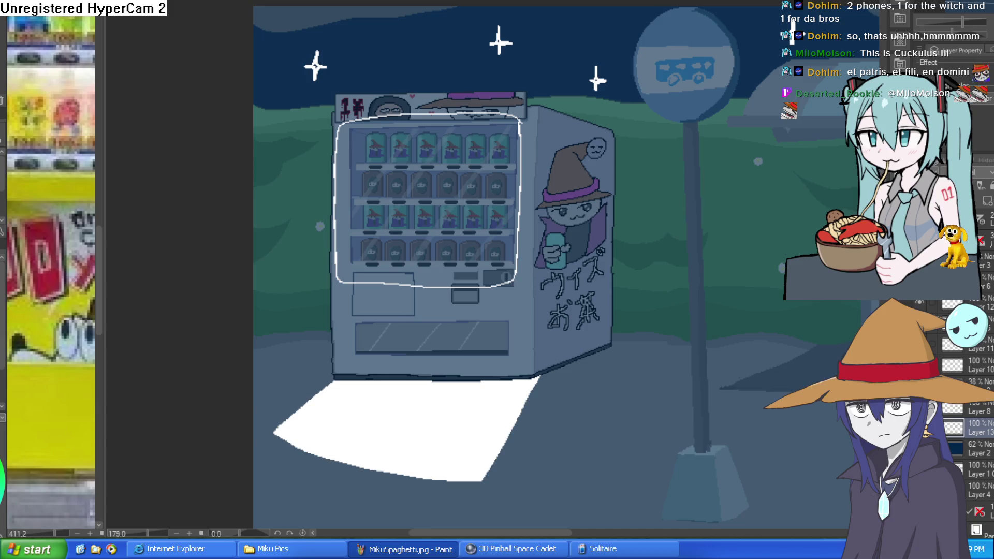
click(440, 236)
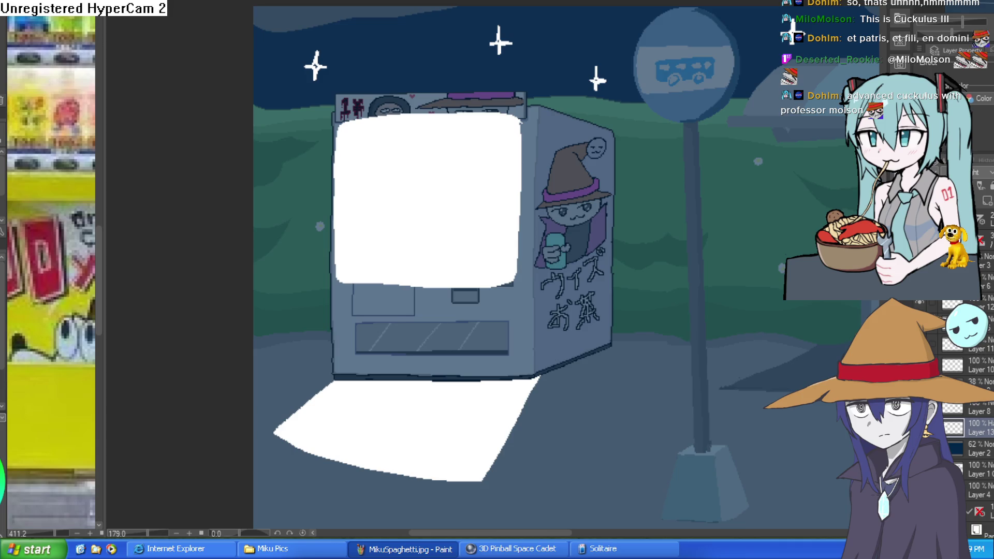
key(ctrl+z)
drag(985, 21, 933, 21)
key(ctrl+z)
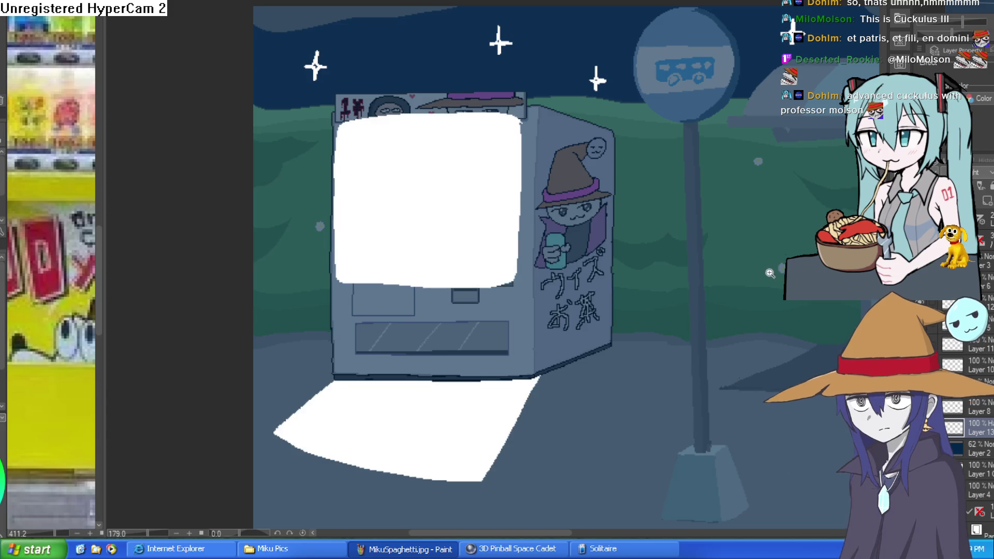
key(ctrl+minus)
key(ctrl+z)
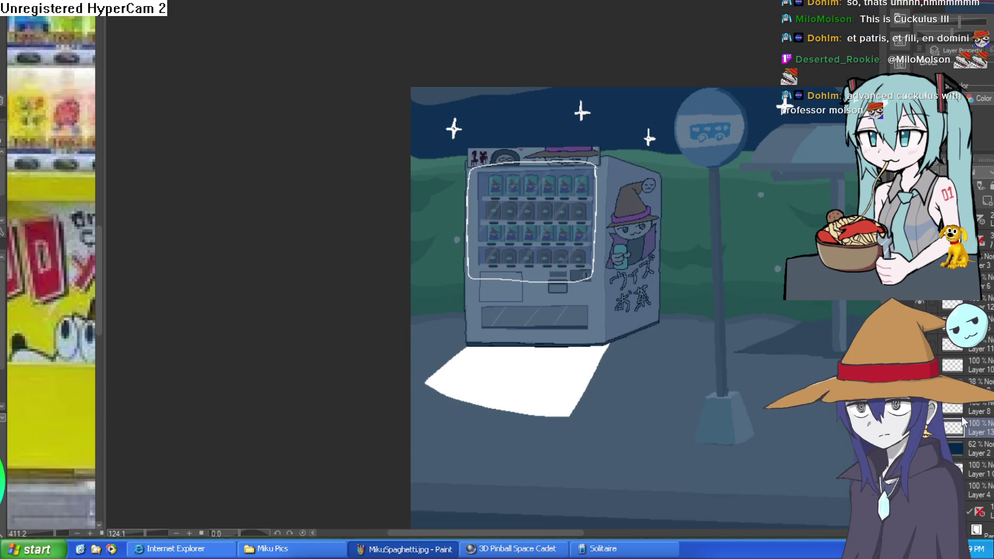
key(ctrl+z)
key(ctrl+z)
key(ctrl+z)
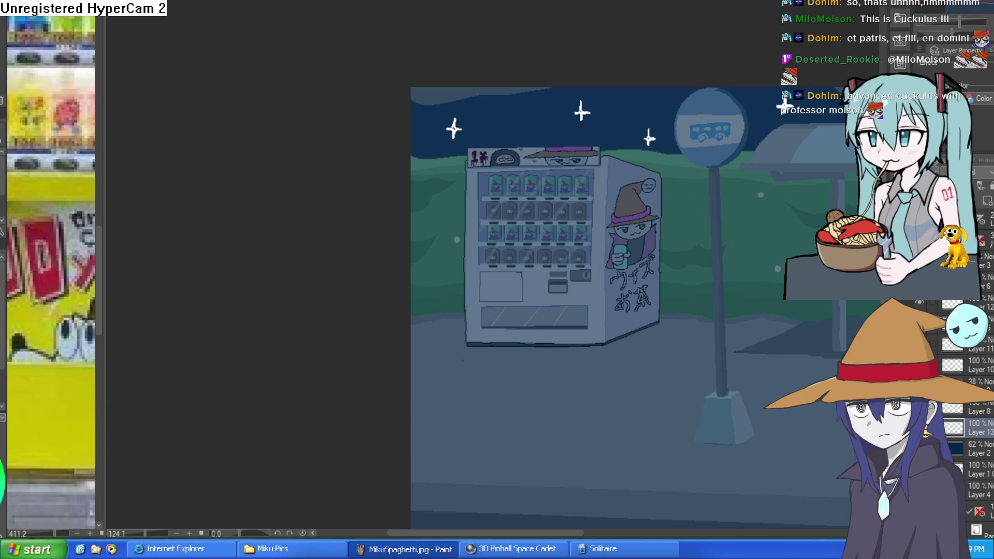
On the night tint Layer 2, lasso around the vending machine's drink display window
drag(663, 319, 624, 407)
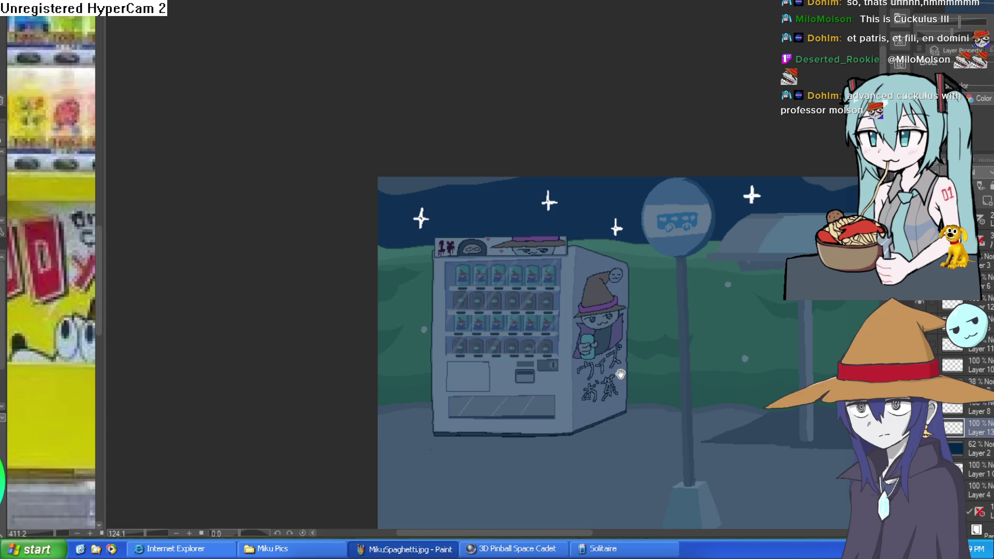
mouse_move(621, 374)
mouse_down()
mouse_move(616, 297)
mouse_move(588, 224)
mouse_move(609, 225)
mouse_move(606, 208)
mouse_move(585, 218)
mouse_up()
scroll(588, 224, down, 1)
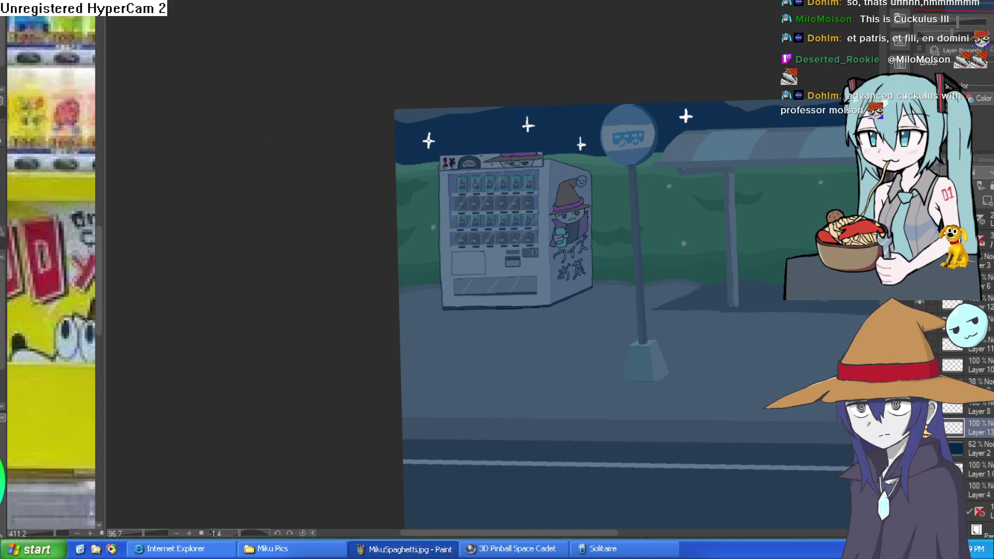
click(978, 449)
scroll(552, 187, up, 3)
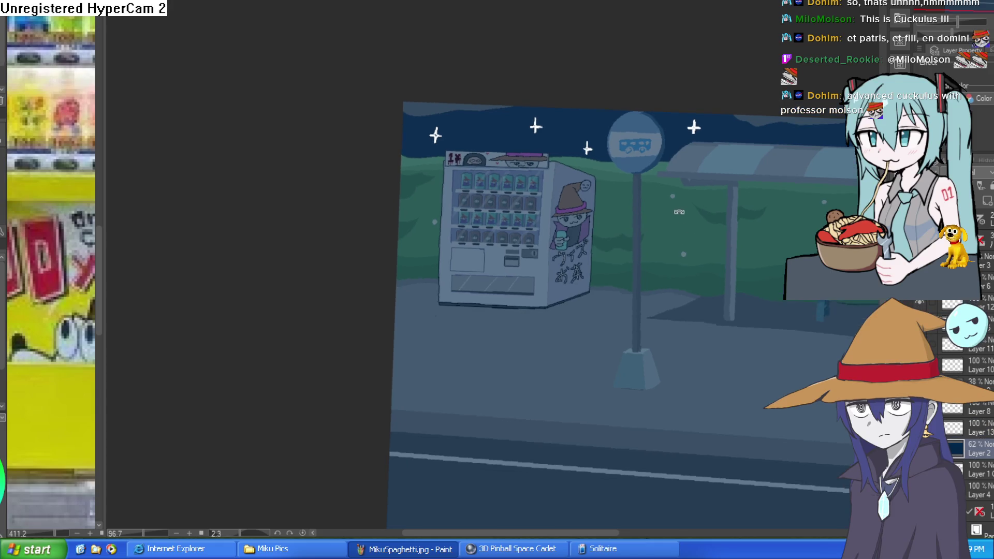
mouse_move(552, 187)
mouse_down()
mouse_move(548, 160)
mouse_move(538, 270)
mouse_move(395, 268)
mouse_move(393, 125)
mouse_move(513, 117)
mouse_move(544, 121)
mouse_move(544, 130)
mouse_up()
drag(576, 272, 580, 173)
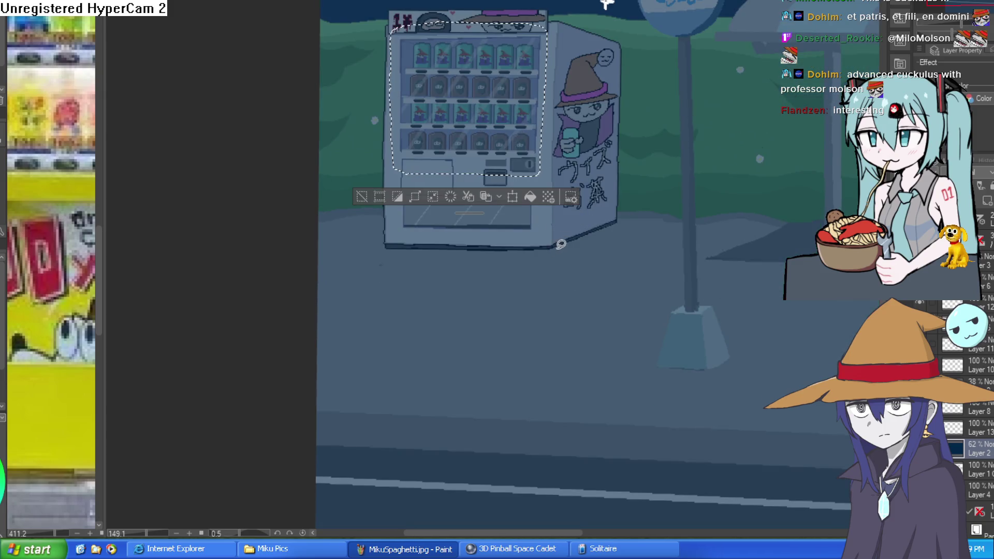
Undo a stray ground selection and clear the night tint inside the drink display
mouse_move(553, 251)
mouse_down()
mouse_move(474, 348)
mouse_move(355, 318)
mouse_move(391, 249)
mouse_move(550, 250)
mouse_up()
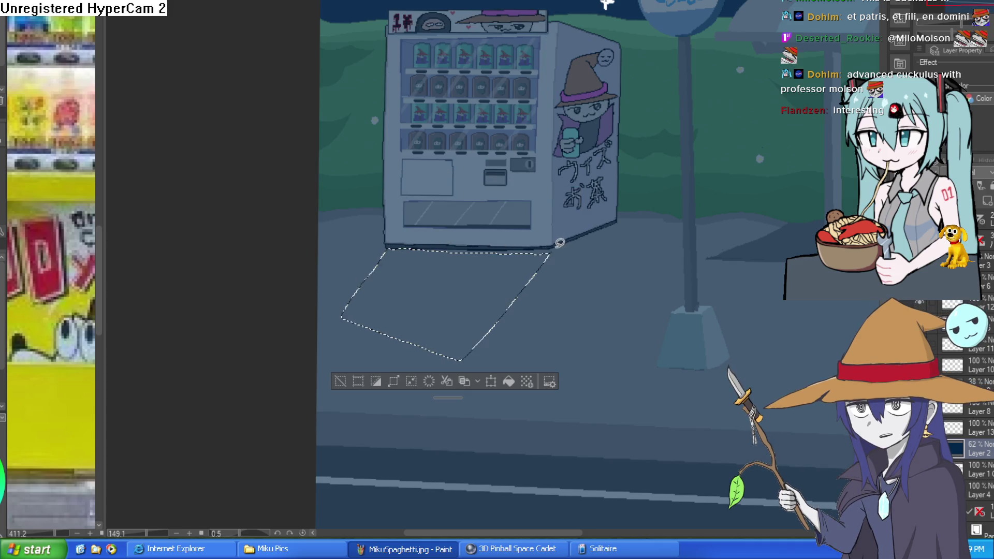
key(ctrl+z)
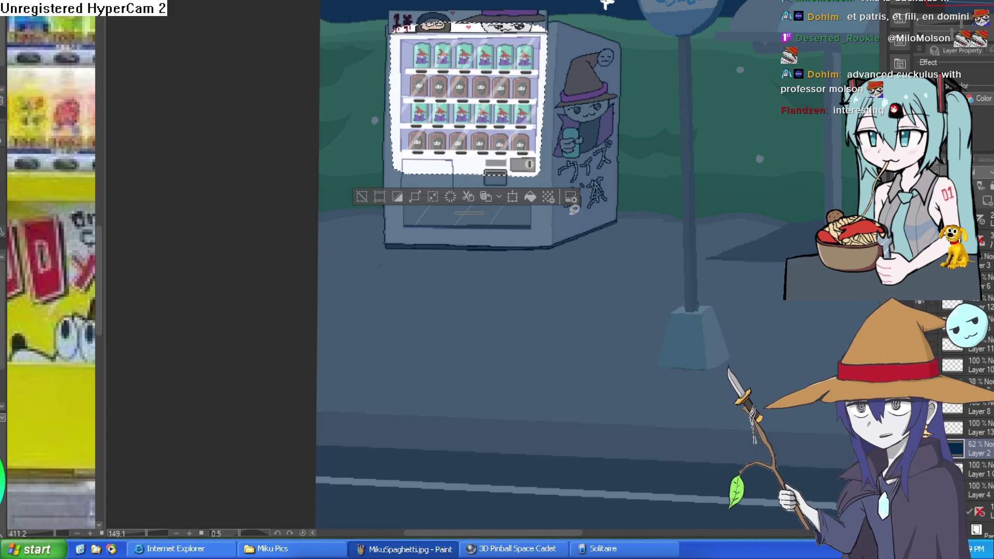
click(362, 196)
scroll(626, 234, down, 3)
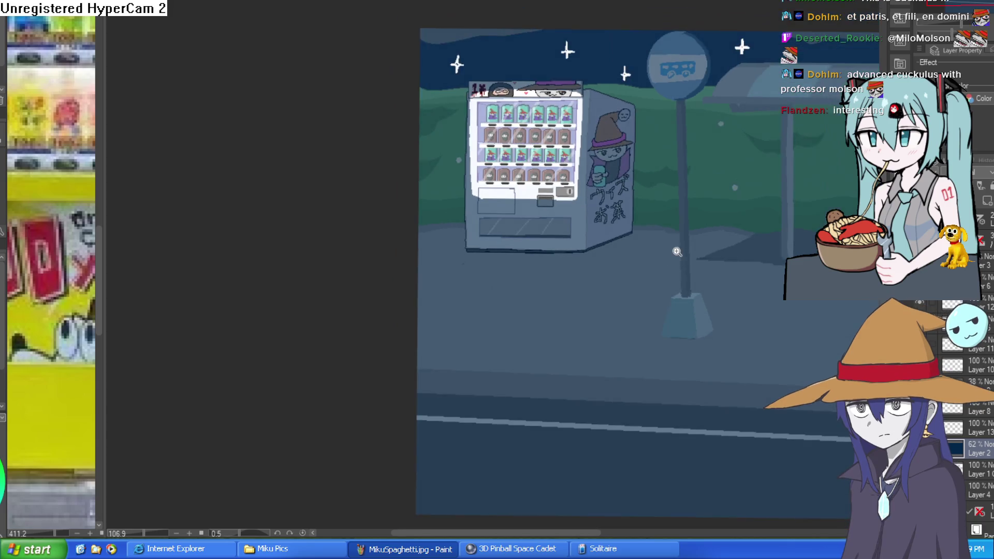
scroll(600, 332, up, 5)
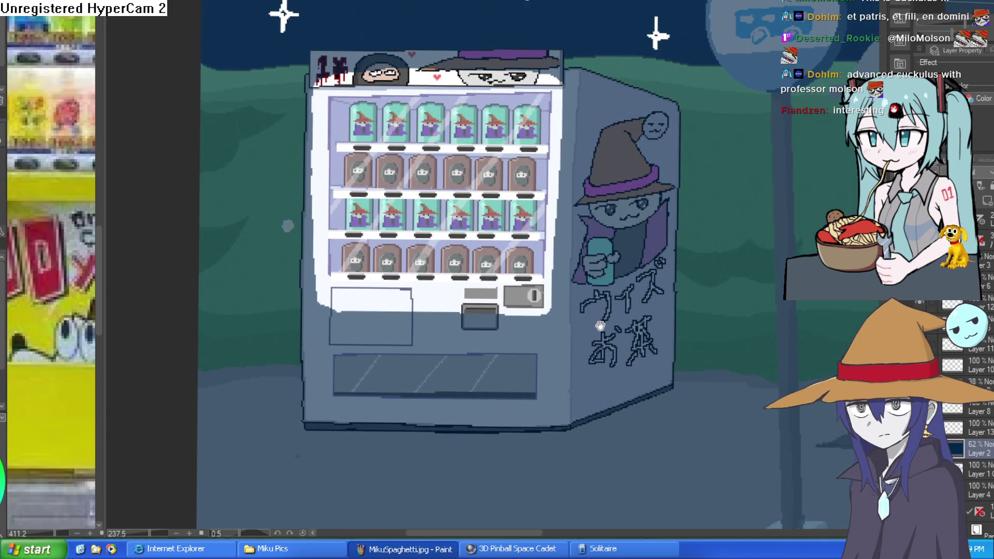
drag(600, 326, 594, 332)
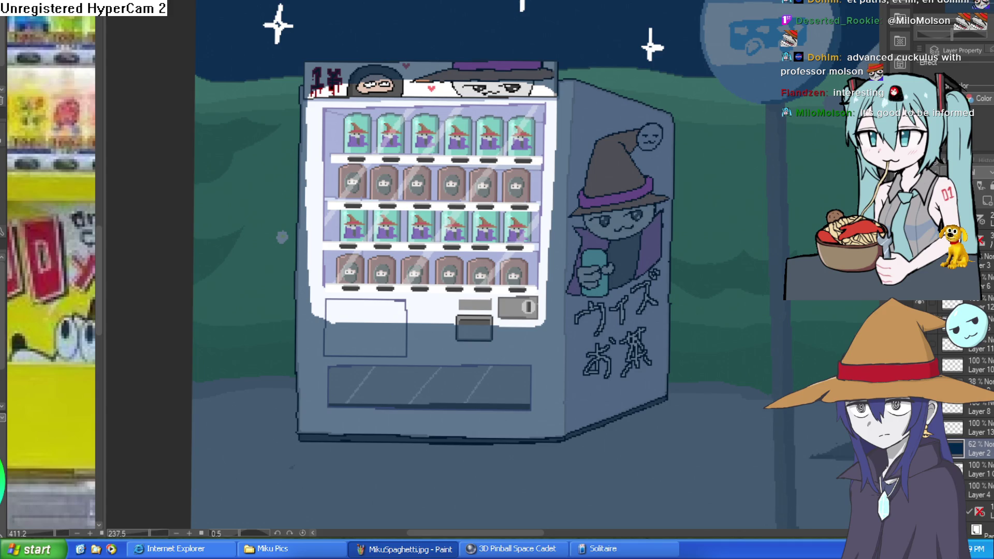
scroll(654, 300, down, 3)
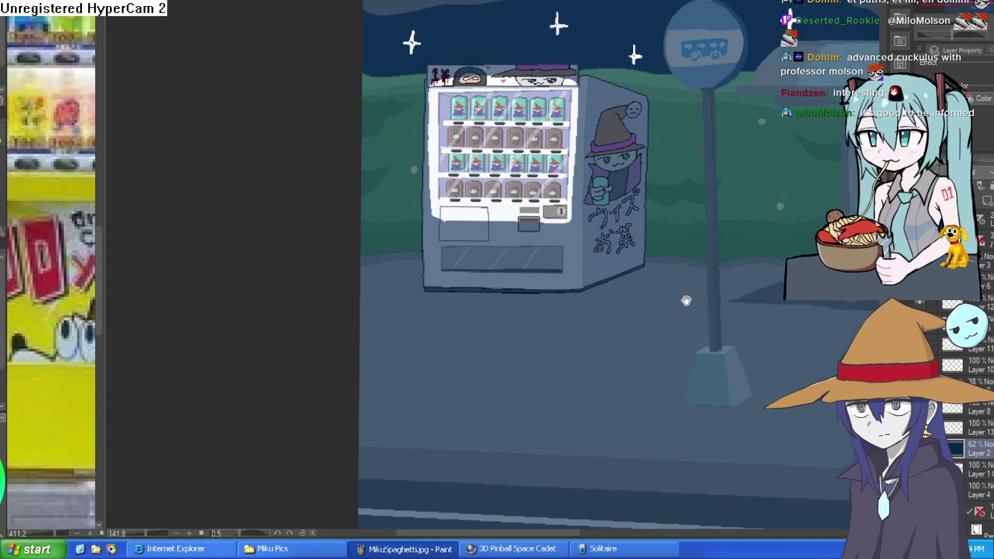
scroll(655, 300, up, 3)
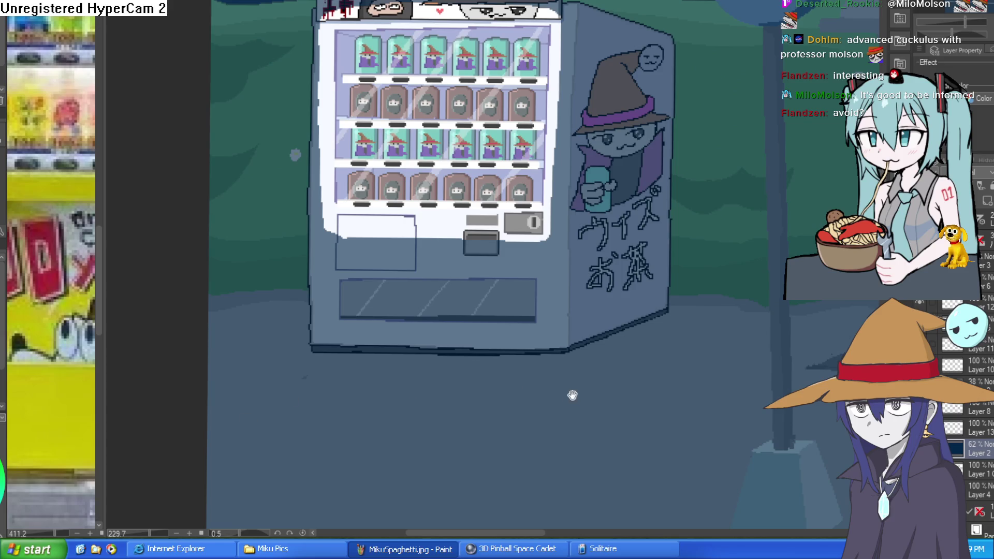
drag(567, 395, 550, 362)
mouse_move(541, 316)
mouse_down()
mouse_move(295, 323)
mouse_move(253, 397)
mouse_move(317, 409)
mouse_move(562, 406)
mouse_move(570, 308)
mouse_move(555, 315)
mouse_up()
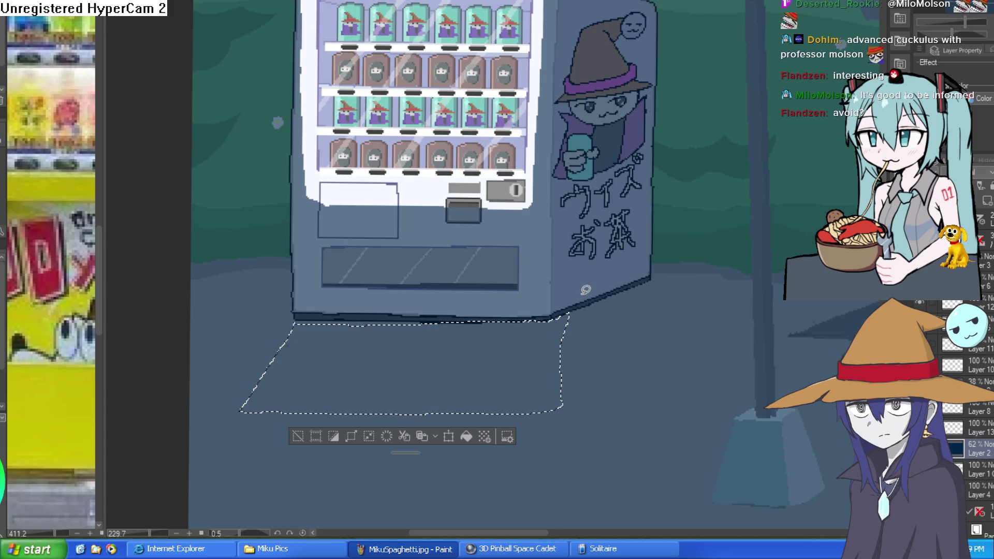
mouse_move(292, 336)
mouse_down()
mouse_move(272, 360)
mouse_move(286, 299)
mouse_move(296, 296)
mouse_move(279, 357)
mouse_up()
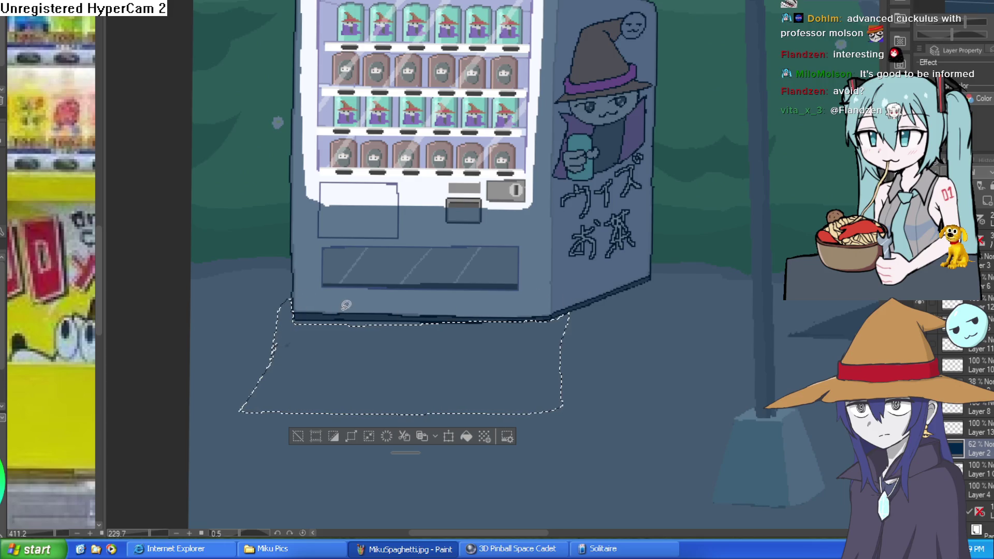
key(alt+BackSpace)
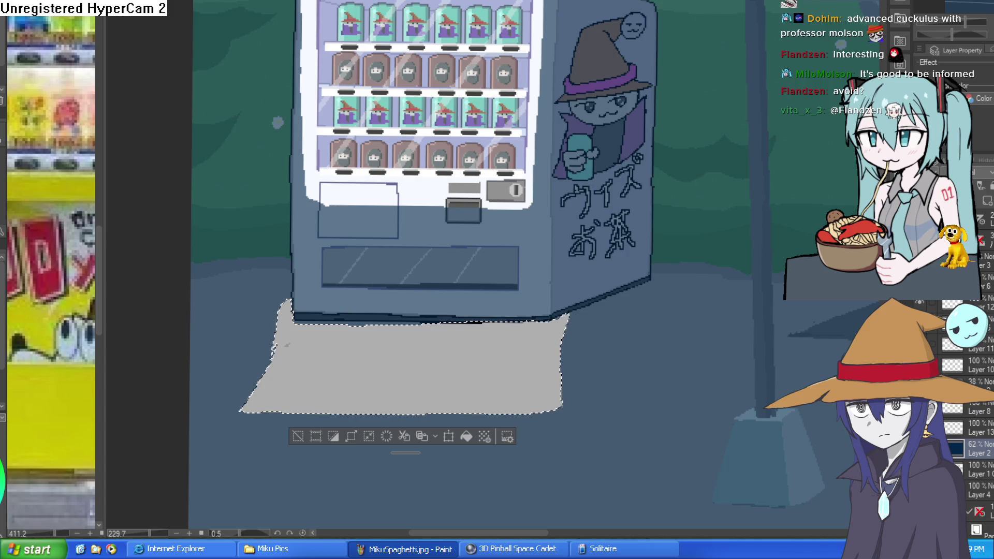
click(298, 439)
scroll(619, 330, down, 10)
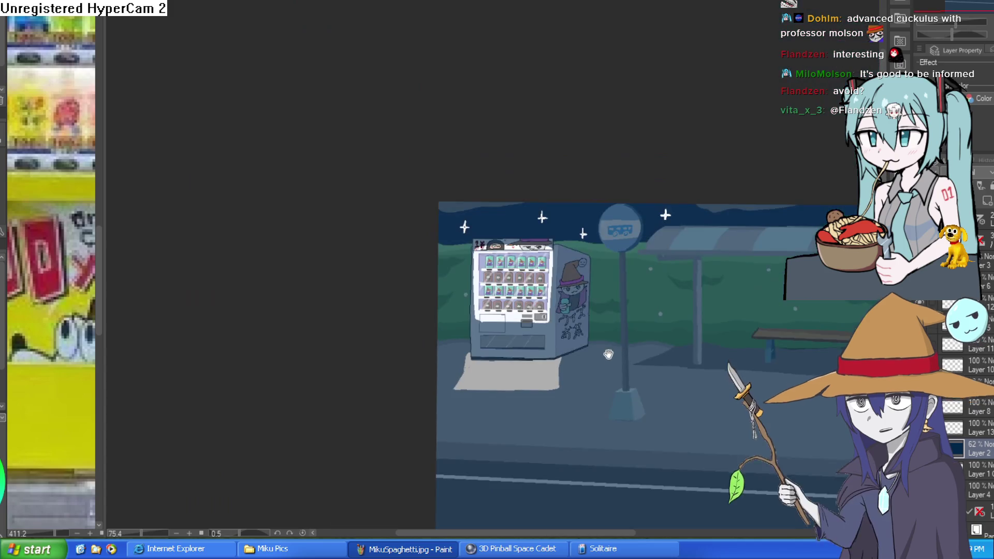
scroll(619, 330, up, 7)
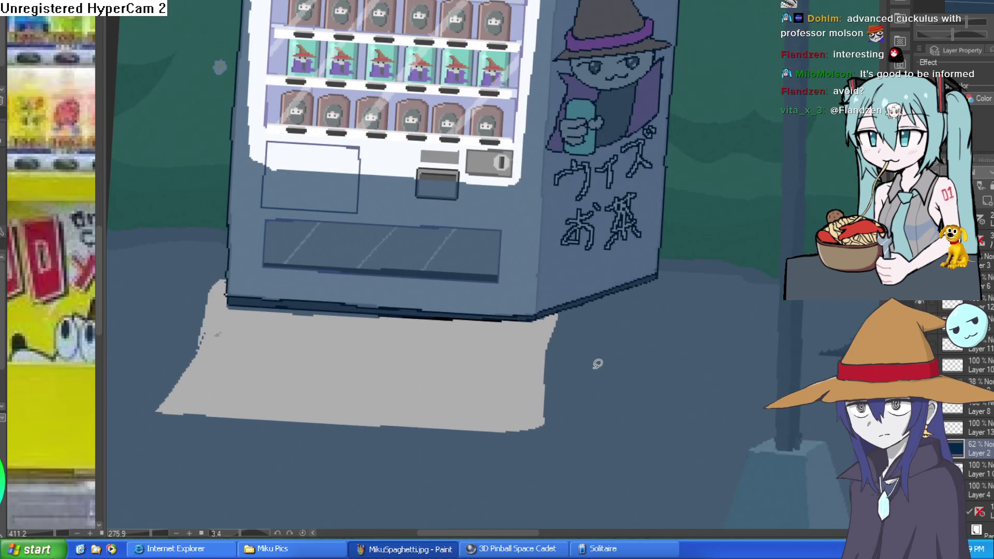
mouse_move(550, 293)
mouse_down()
mouse_move(558, 391)
mouse_move(499, 409)
mouse_move(207, 399)
mouse_move(171, 290)
mouse_move(202, 257)
mouse_up()
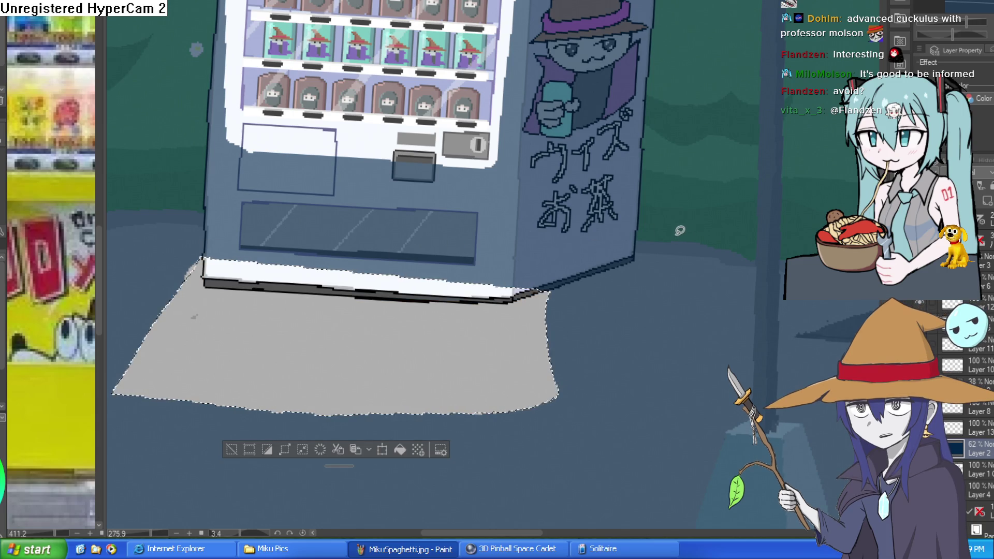
key(ctrl+d)
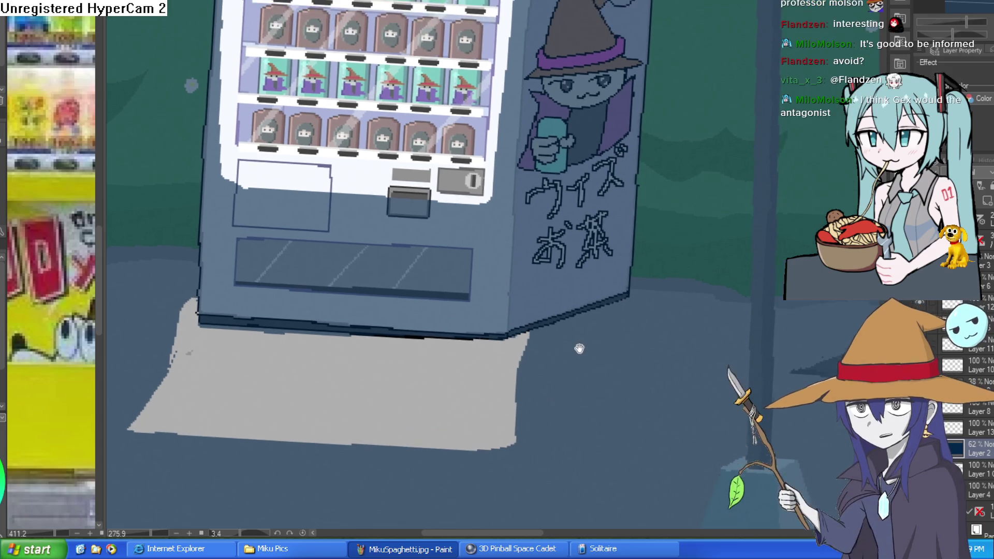
scroll(647, 228, down, 2)
key(ctrl+z)
key(ctrl+z)
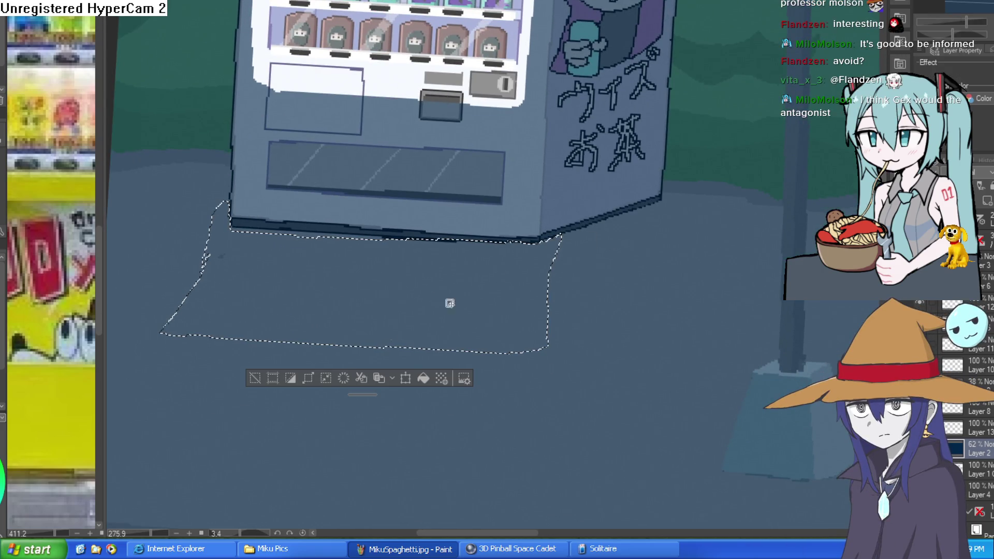
key(ctrl+d)
mouse_move(577, 236)
mouse_down()
mouse_move(594, 240)
mouse_move(113, 177)
mouse_up()
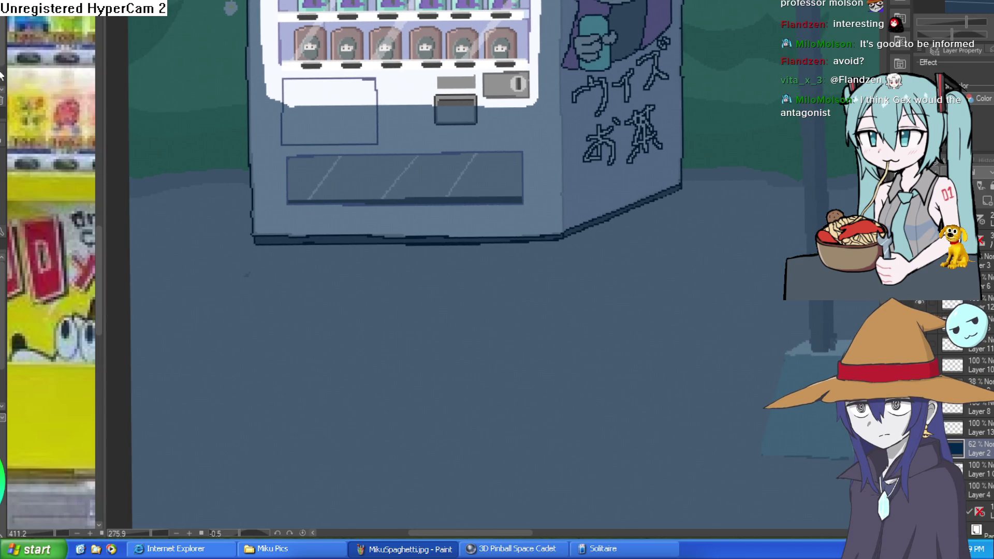
mouse_move(282, 240)
mouse_down()
mouse_move(542, 237)
mouse_move(541, 273)
mouse_up()
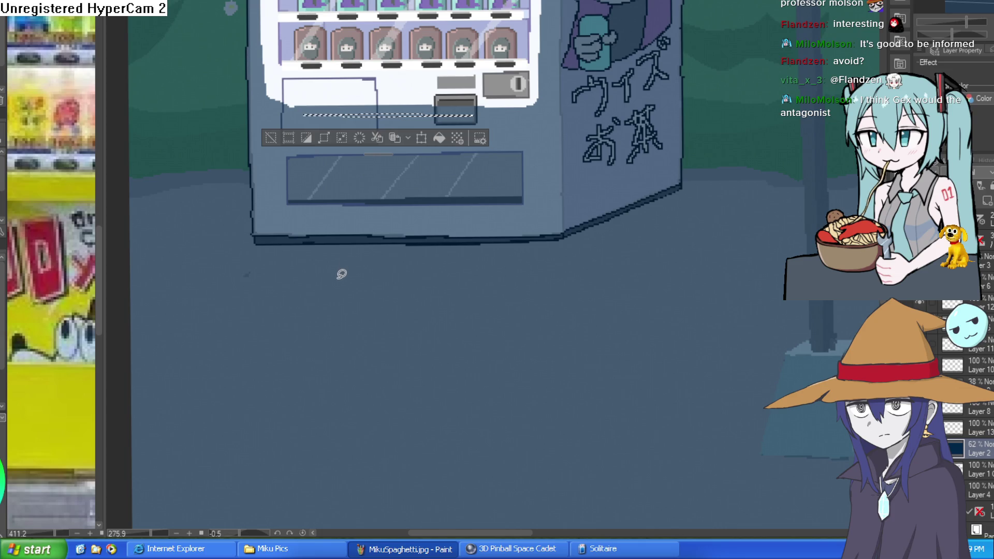
click(271, 137)
mouse_move(257, 243)
mouse_down()
mouse_move(559, 240)
mouse_move(519, 391)
mouse_move(288, 359)
mouse_move(245, 256)
mouse_up()
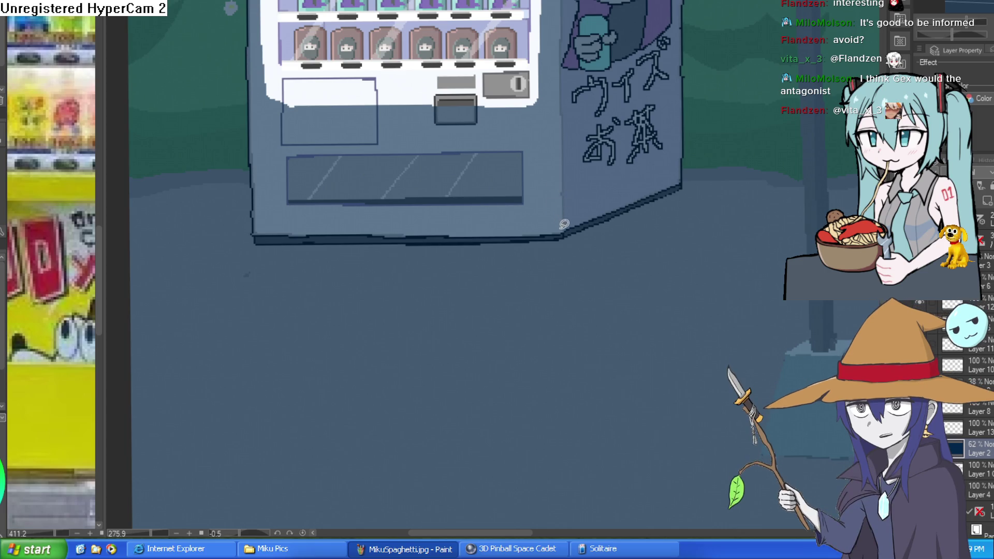
drag(560, 243, 527, 313)
mouse_move(564, 239)
mouse_down()
mouse_move(451, 366)
mouse_move(193, 332)
mouse_move(251, 247)
mouse_move(550, 241)
mouse_move(526, 195)
mouse_move(558, 150)
mouse_up()
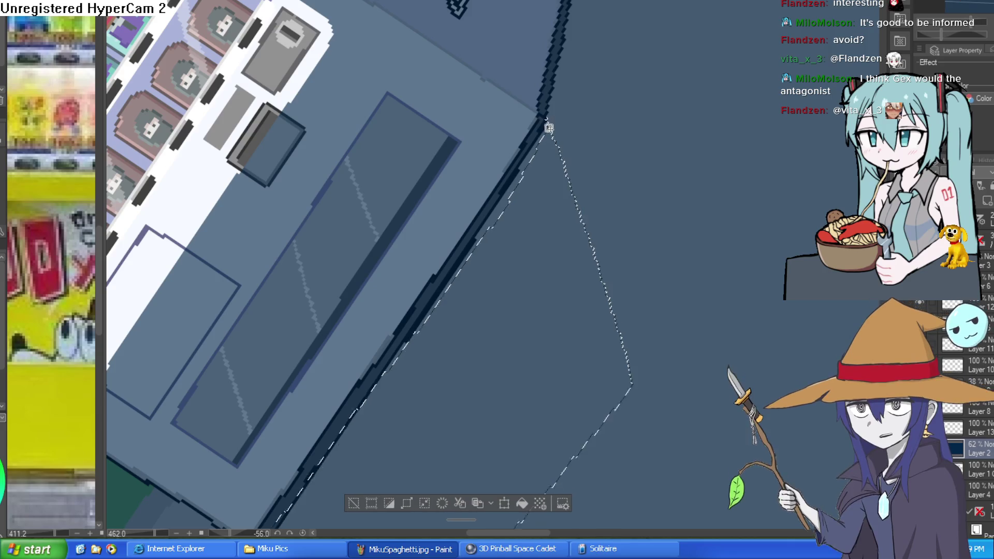
Fill the outlined ground area under the machine with light grey and deselect
scroll(585, 147, down, 3)
drag(640, 146, 641, 293)
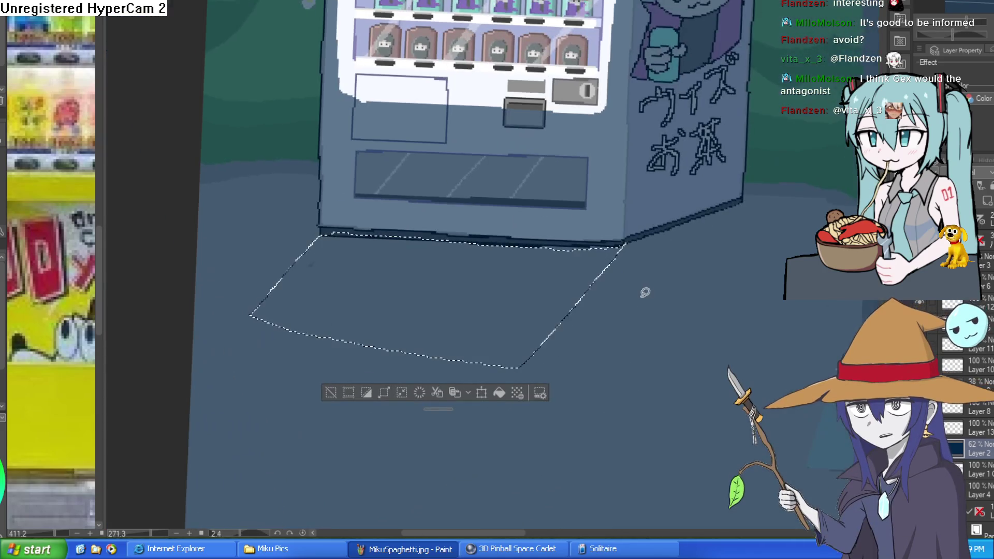
key(alt+BackSpace)
key(ctrl+d)
scroll(482, 310, down, 4)
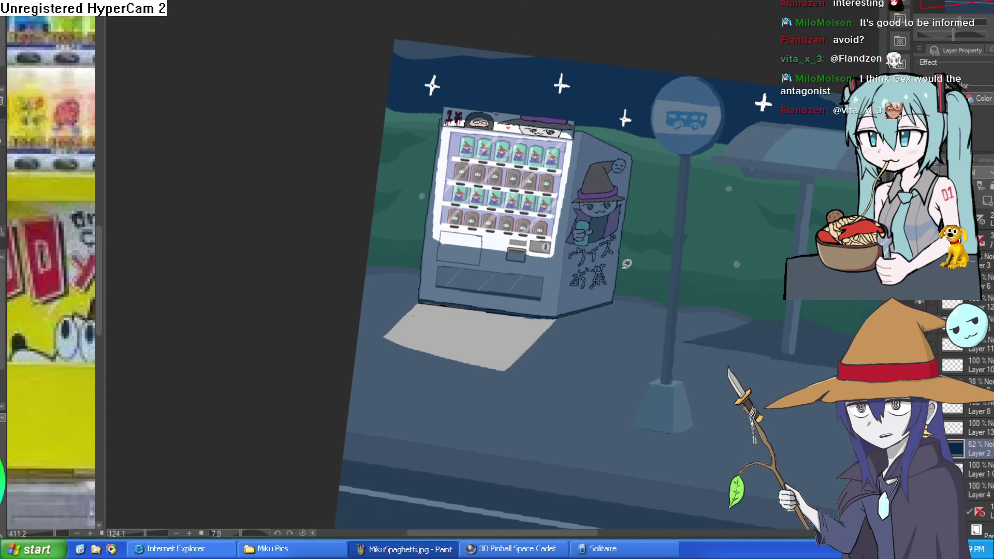
drag(629, 232, 617, 229)
scroll(617, 229, up, 3)
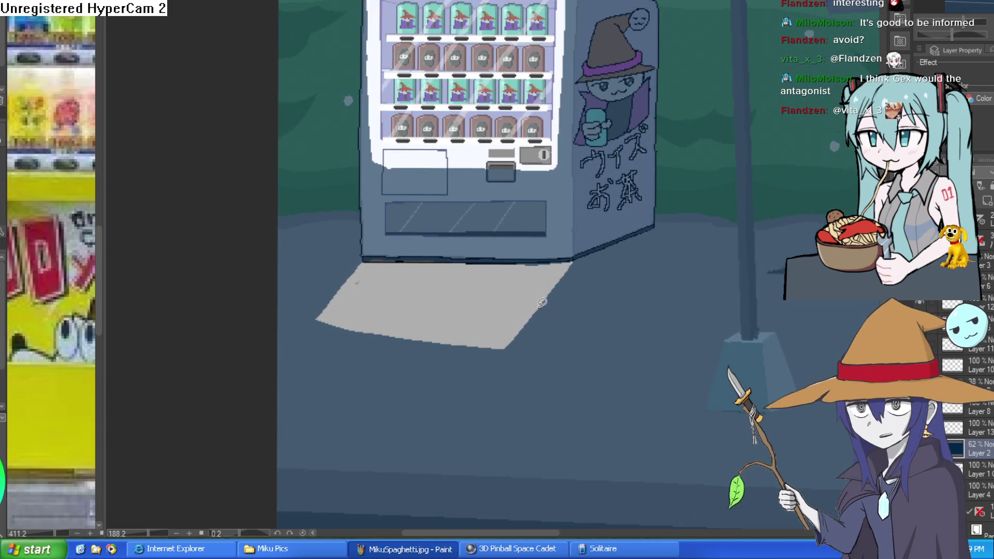
Delete the angular grey patch and lasso an oval of ground beneath the machine
mouse_move(515, 335)
mouse_down()
mouse_move(575, 280)
mouse_move(569, 260)
mouse_move(361, 254)
mouse_move(317, 317)
mouse_up()
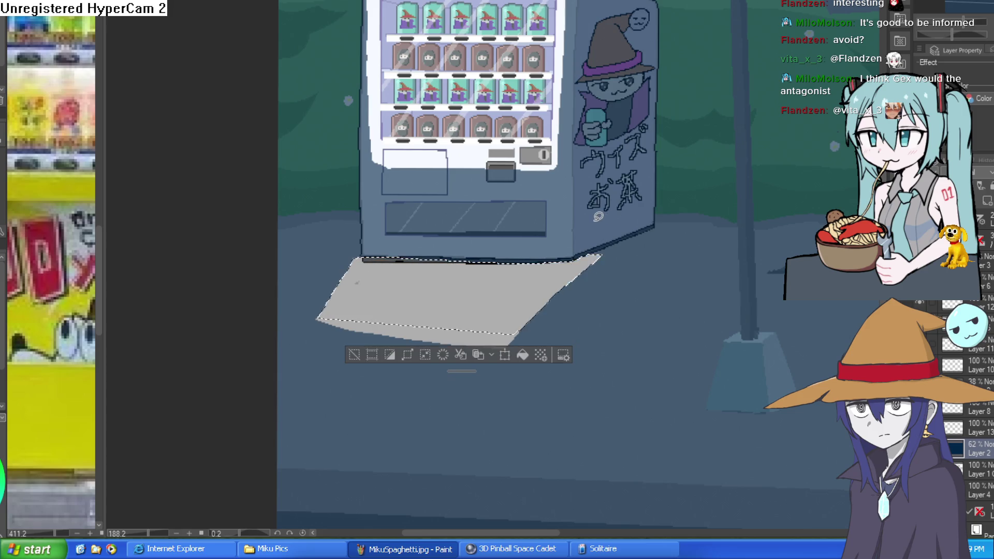
click(354, 355)
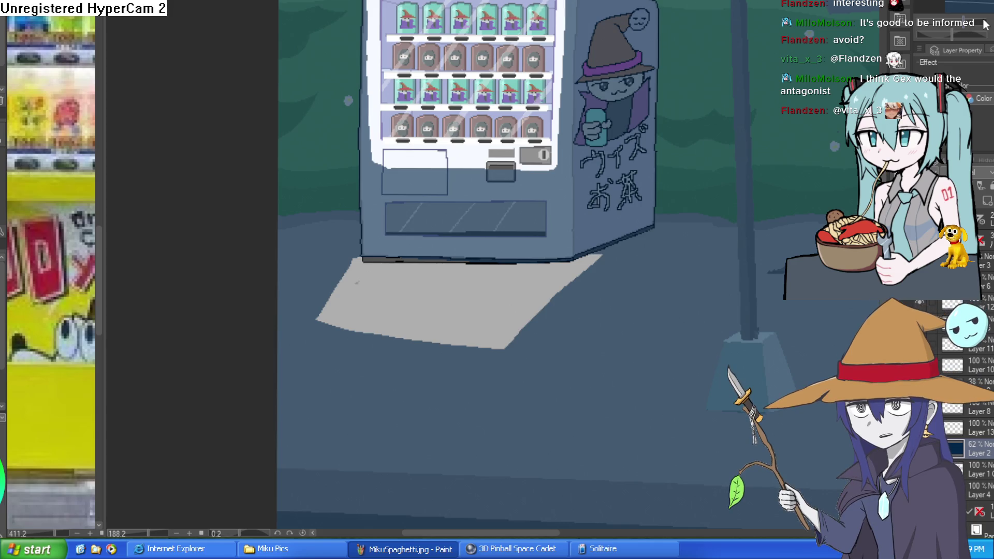
key(Return)
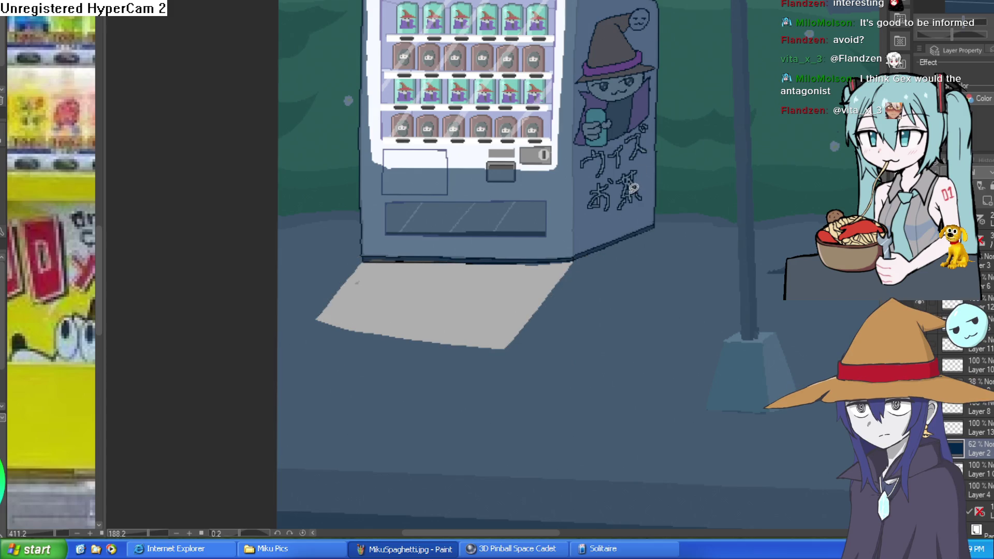
click(590, 251)
mouse_move(590, 251)
mouse_down()
mouse_move(566, 328)
mouse_move(370, 305)
mouse_move(356, 247)
mouse_up()
drag(425, 259, 590, 254)
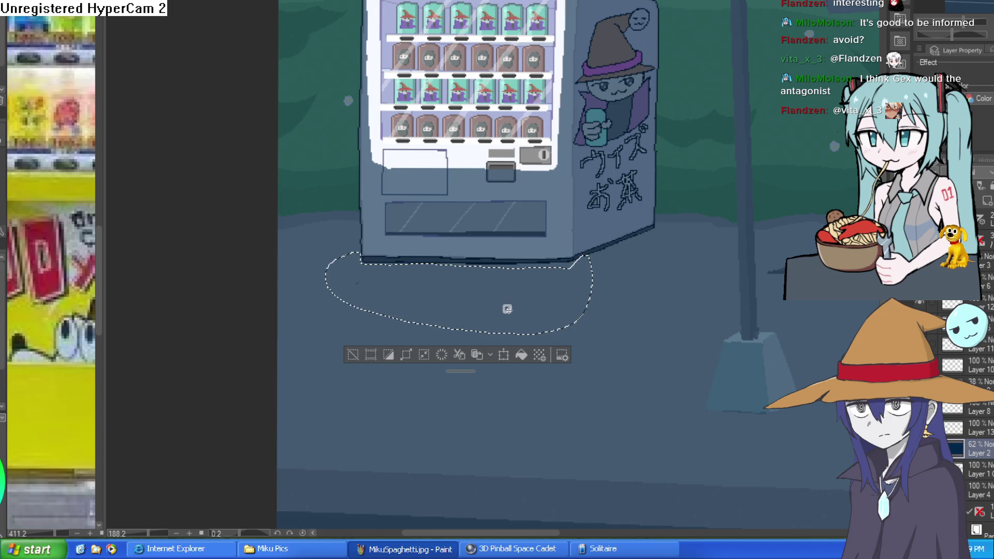
Fill the oval selection under the machine with light grey
key(alt+BackSpace)
click(353, 355)
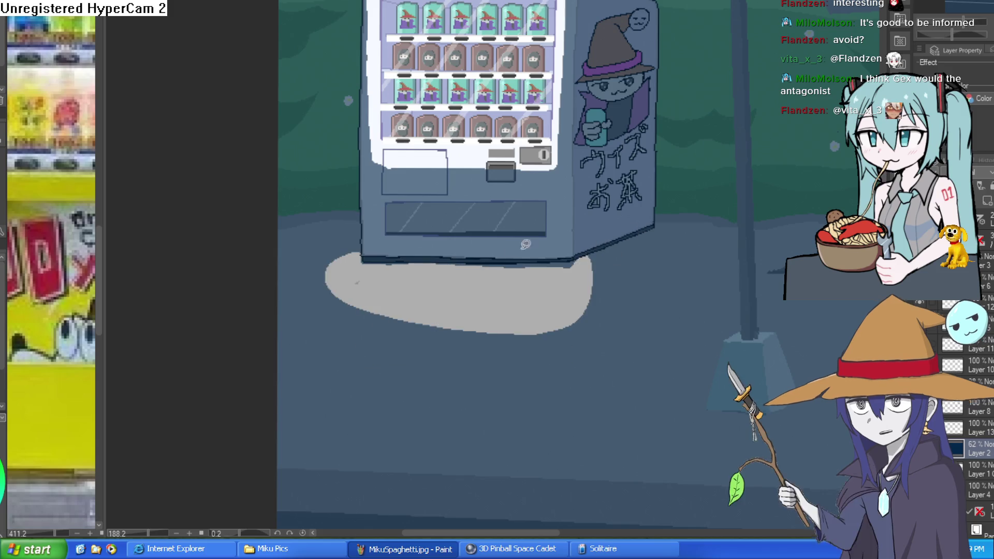
scroll(596, 256, up, 3)
Outline a thin strip along the machine's base and fill it white
drag(457, 245, 171, 253)
key(alt+BackSpace)
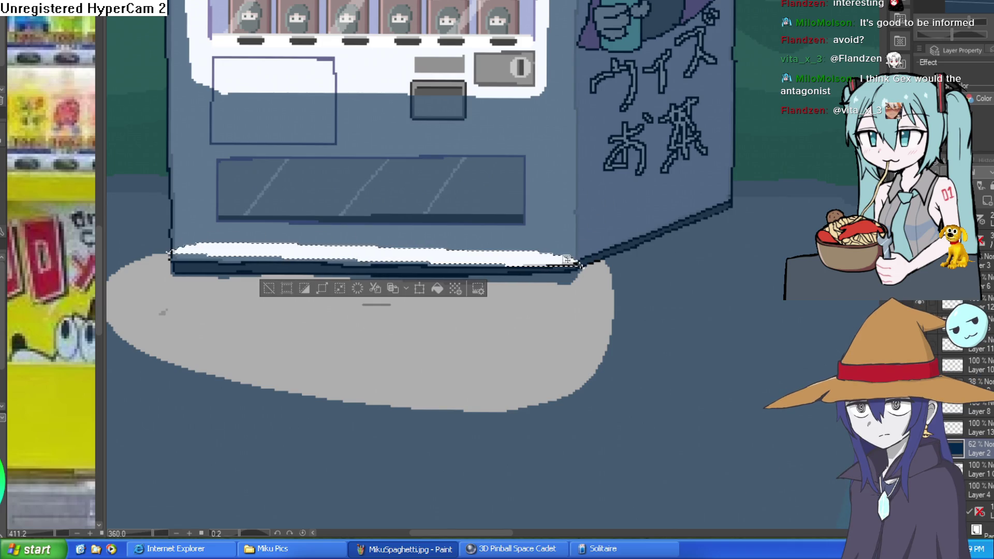
drag(567, 259, 583, 271)
key(ctrl+z)
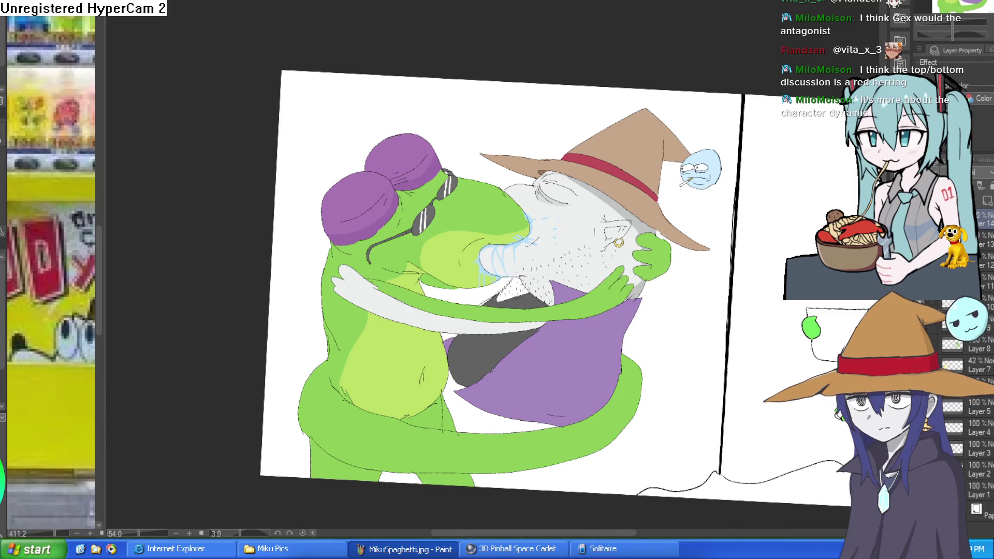
Reset the canvas rotation, zoom in on the wizard's face and ear, then recentre the drawing
key(ctrl+at)
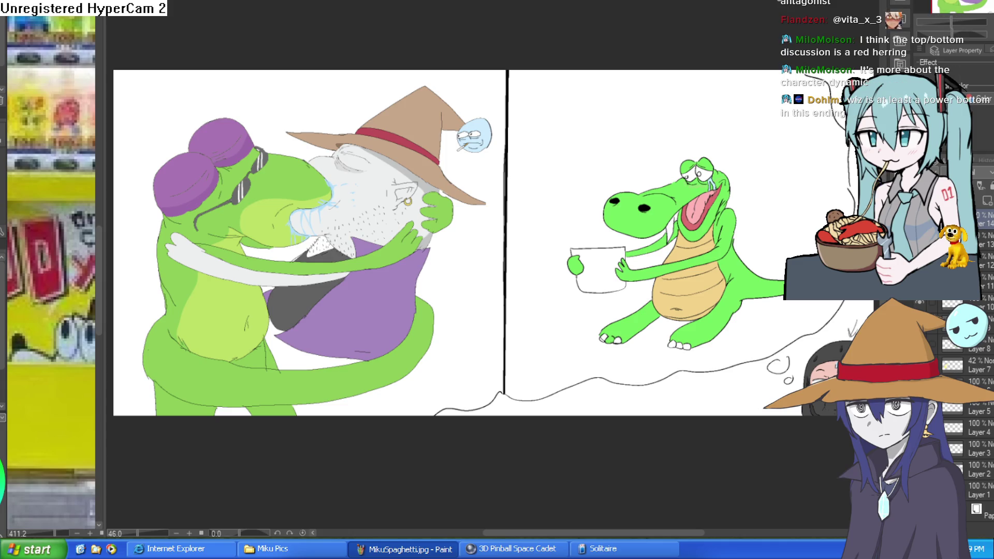
scroll(697, 293, up, 5)
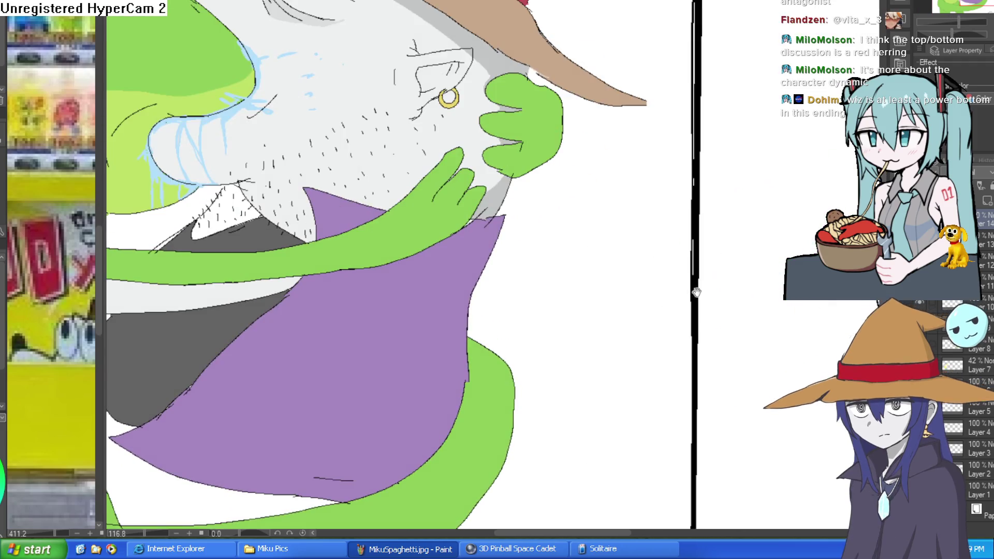
drag(697, 293, 764, 346)
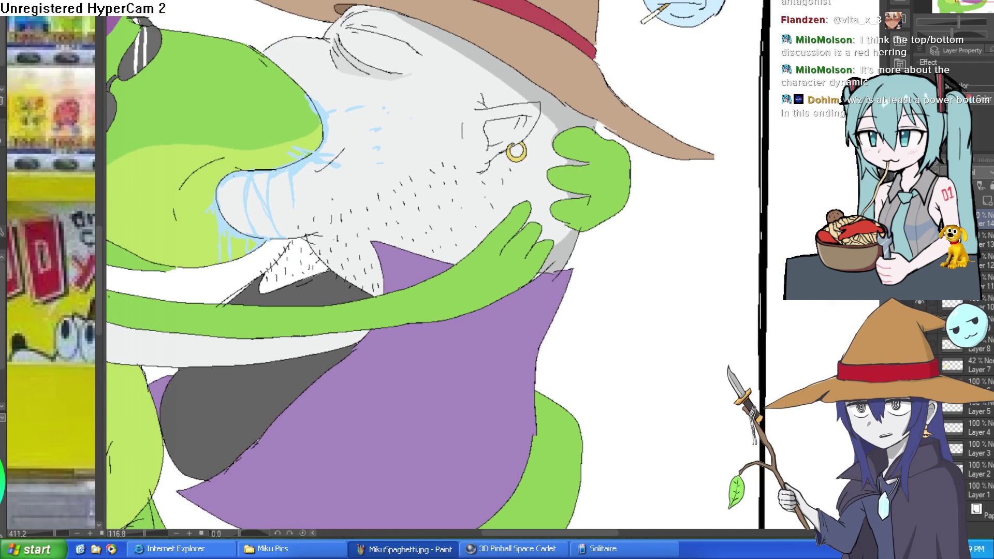
scroll(566, 194, up, 5)
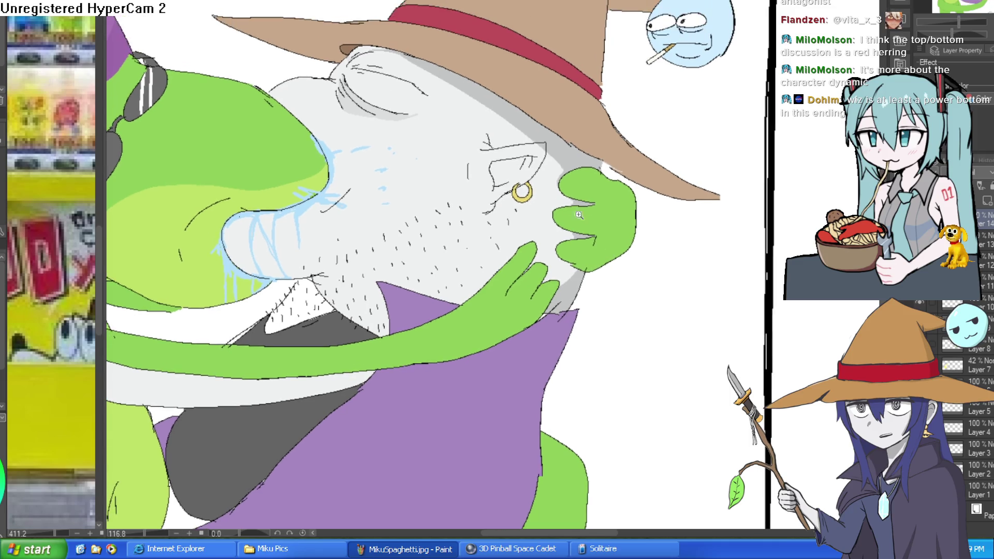
mouse_move(565, 194)
mouse_down()
mouse_move(529, 228)
mouse_move(507, 223)
mouse_up()
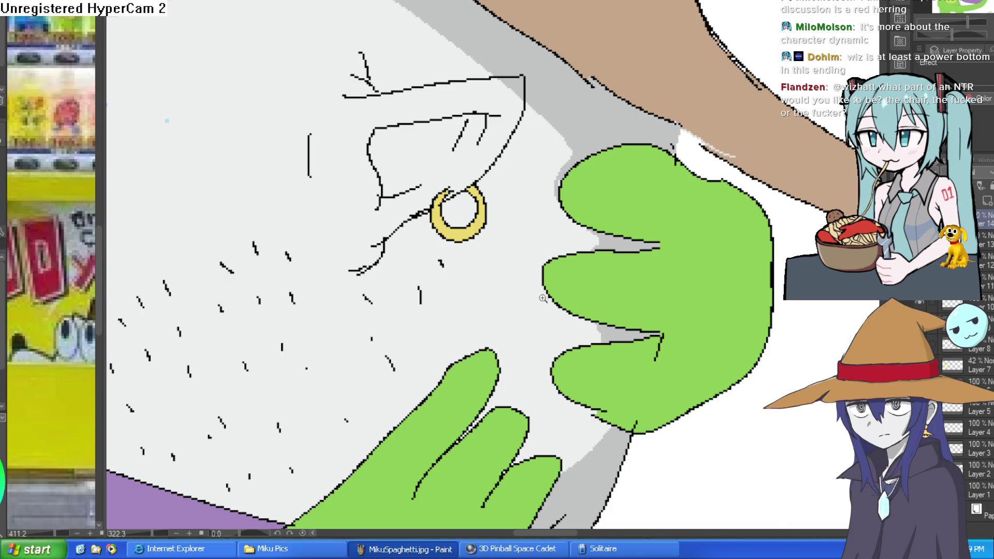
scroll(543, 298, down, 6)
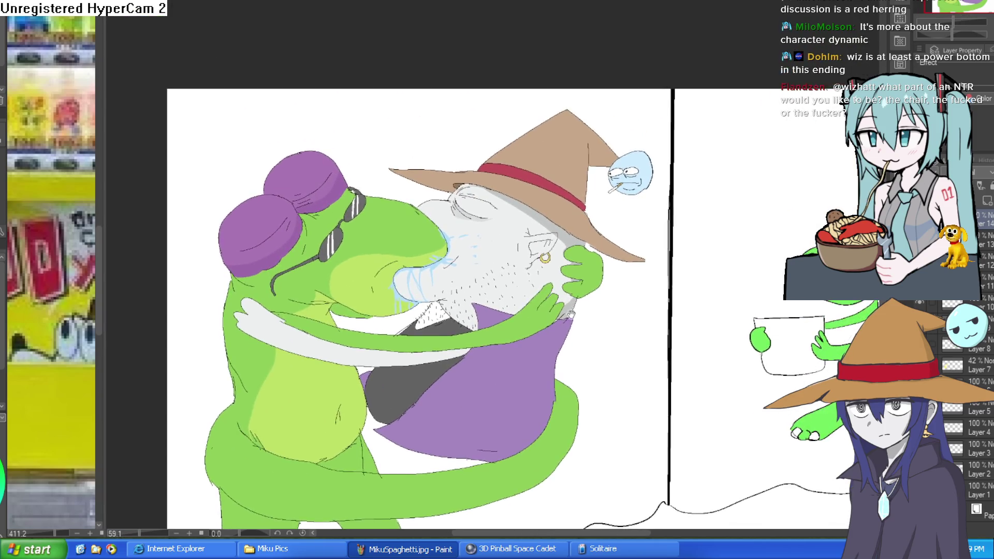
mouse_move(571, 313)
mouse_down()
mouse_move(560, 274)
mouse_move(543, 303)
mouse_up()
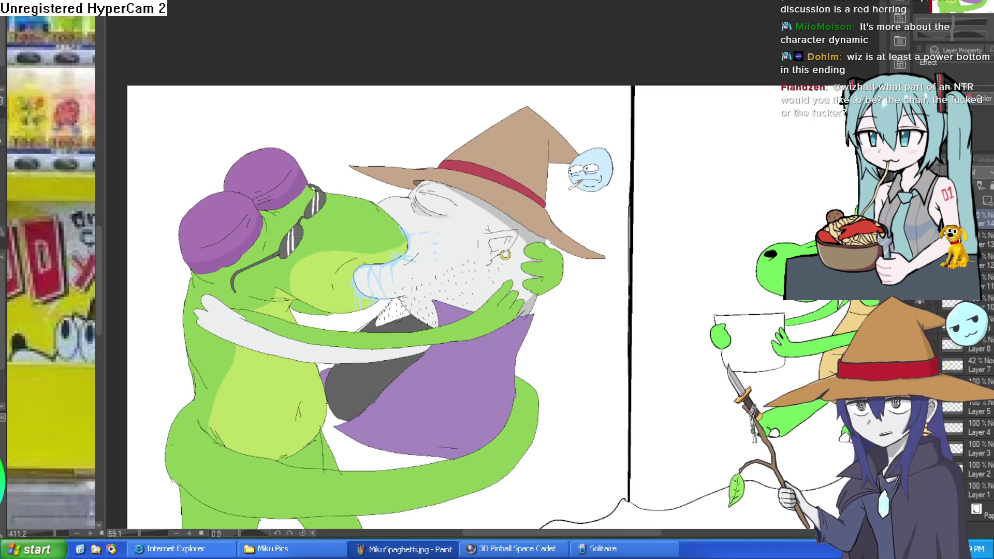
Cycle through open documents to the vending-machine artwork and zoom in on the machine
key(ctrl+Tab)
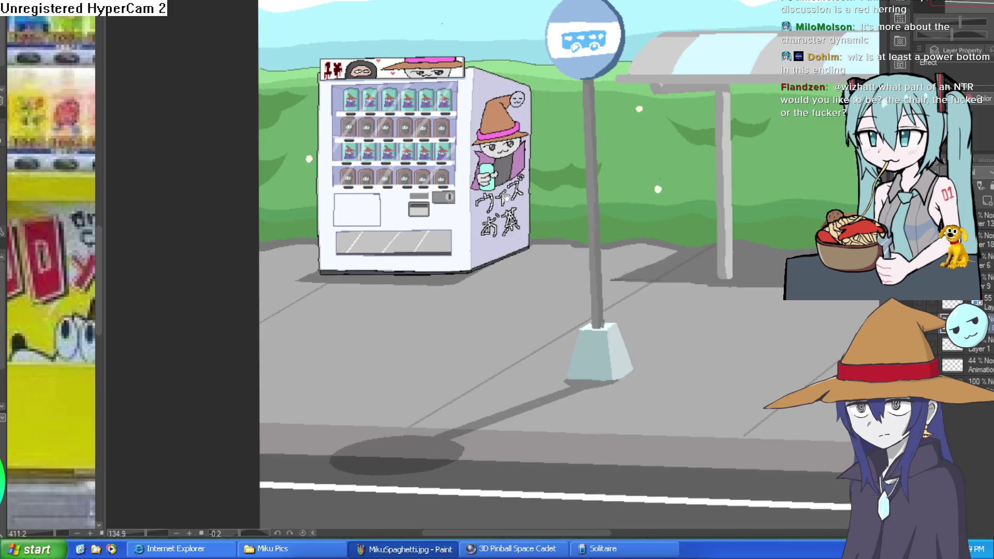
key(ctrl+Tab)
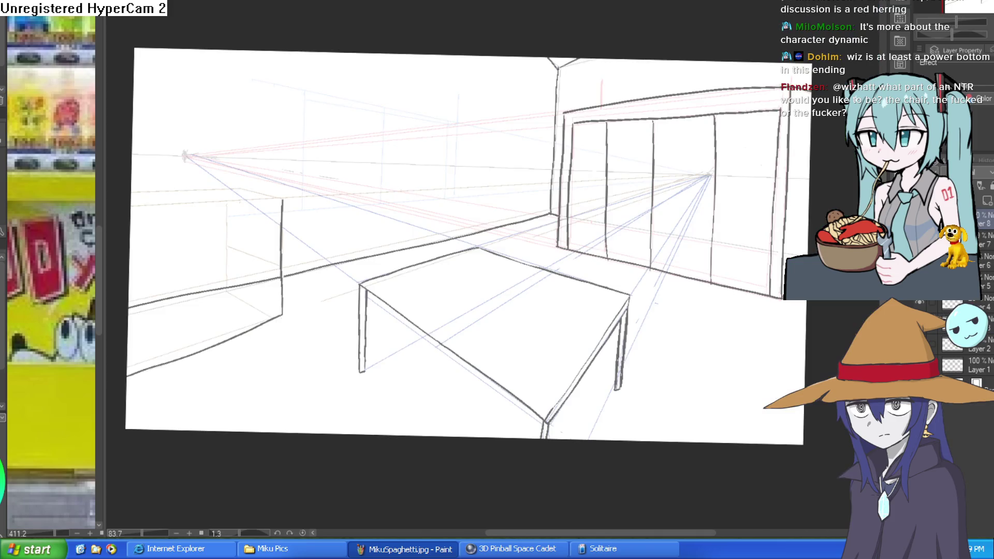
key(ctrl+Tab)
scroll(549, 259, down, 3)
scroll(560, 251, up, 3)
scroll(561, 251, up, 2)
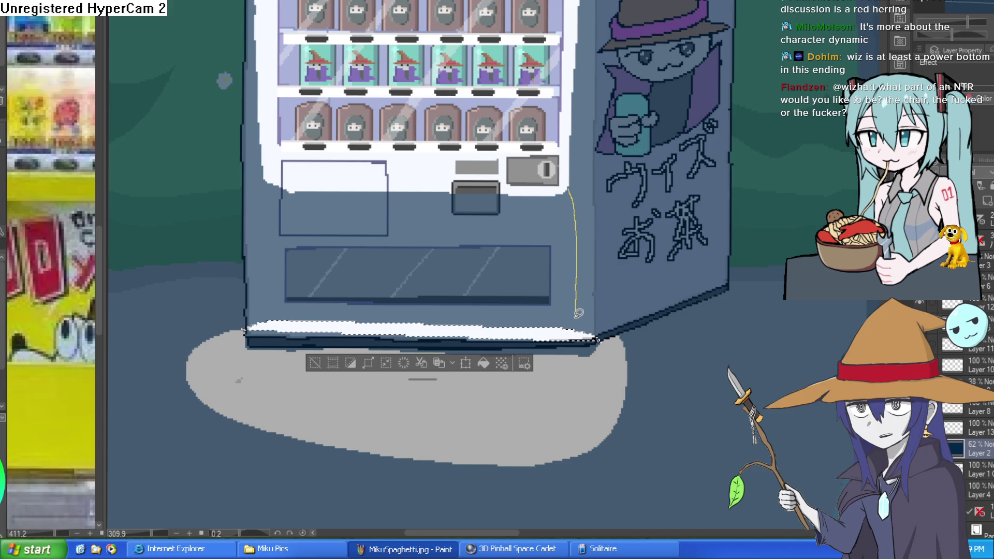
Lasso the machine's lower front, paste it as a new layer at 21% opacity, then deselect
drag(603, 335, 399, 326)
mouse_move(266, 326)
mouse_down()
mouse_move(255, 194)
mouse_move(275, 179)
mouse_move(487, 193)
mouse_move(576, 176)
mouse_up()
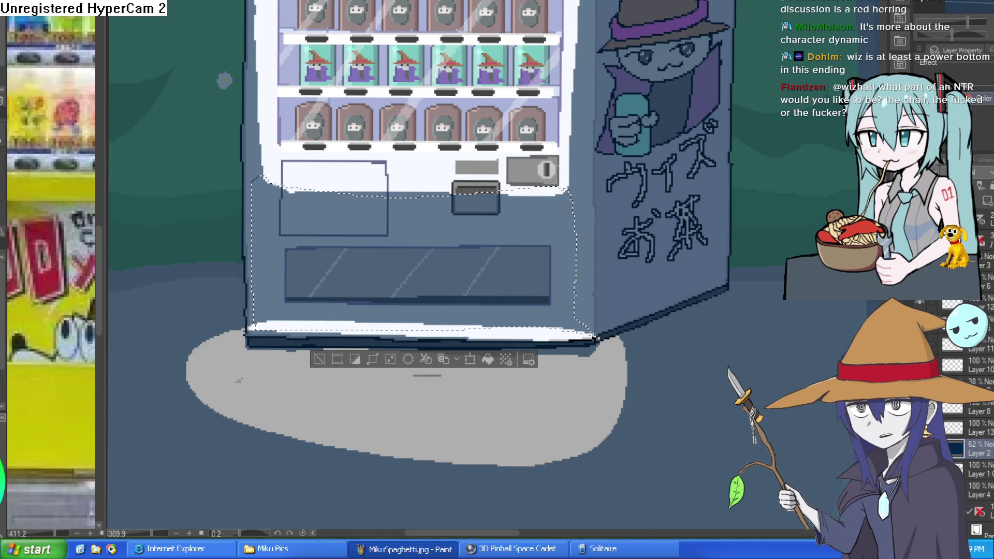
key(ctrl+c)
key(ctrl+v)
drag(976, 284, 956, 284)
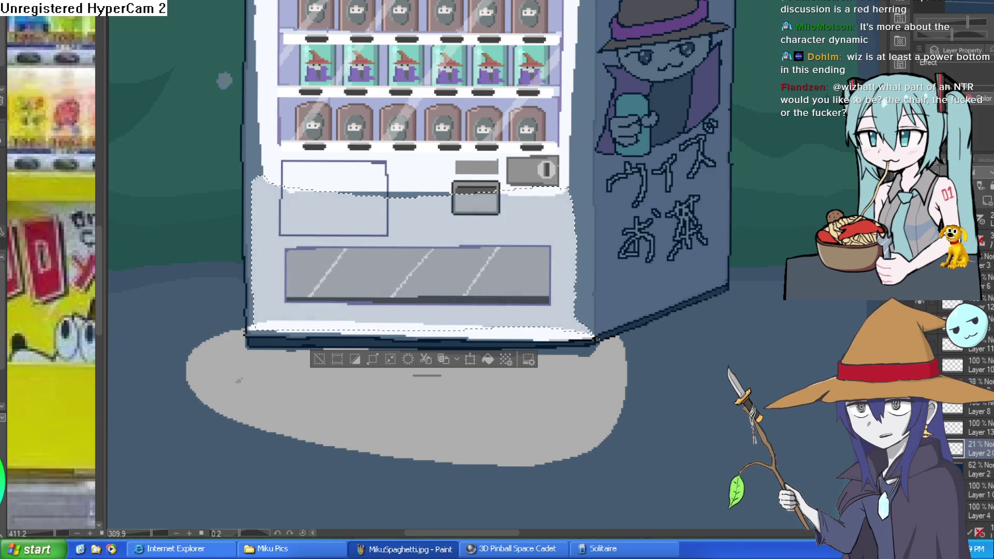
scroll(466, 311, down, 5)
drag(681, 303, 658, 272)
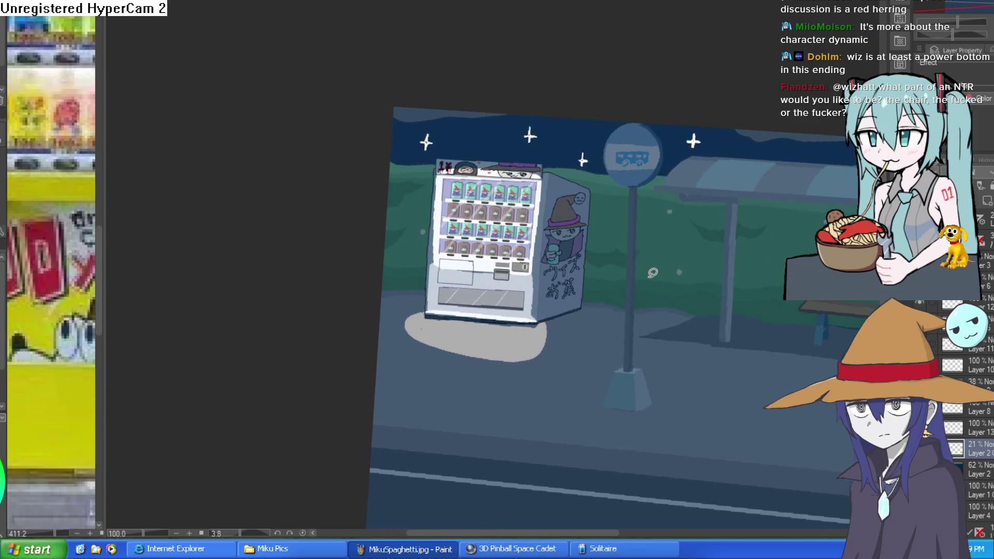
key(ctrl+d)
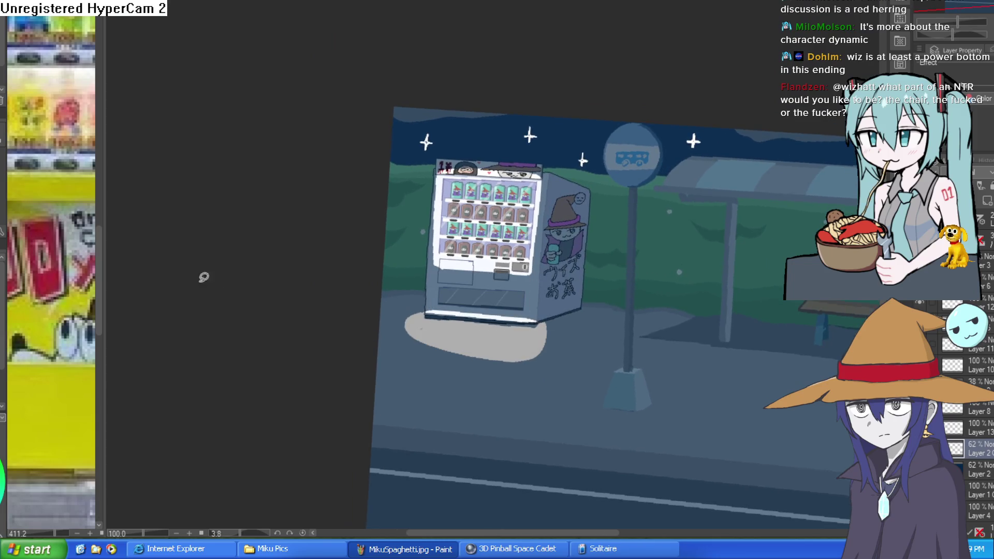
Reselect the lower front, fill it dark blue-grey and paste it as a 21% opacity layer
scroll(520, 298, up, 4)
key(ctrl+z)
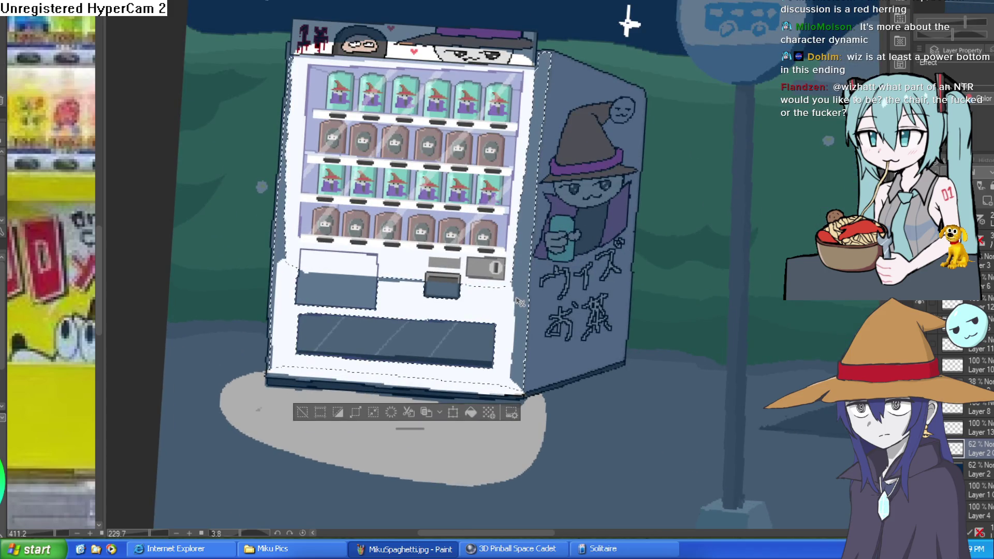
click(520, 301)
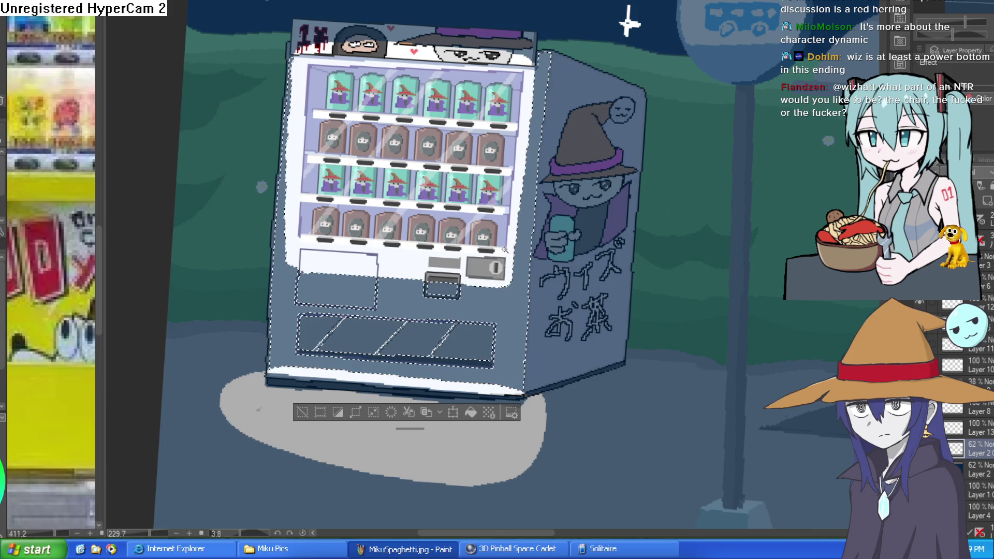
key(ctrl+v)
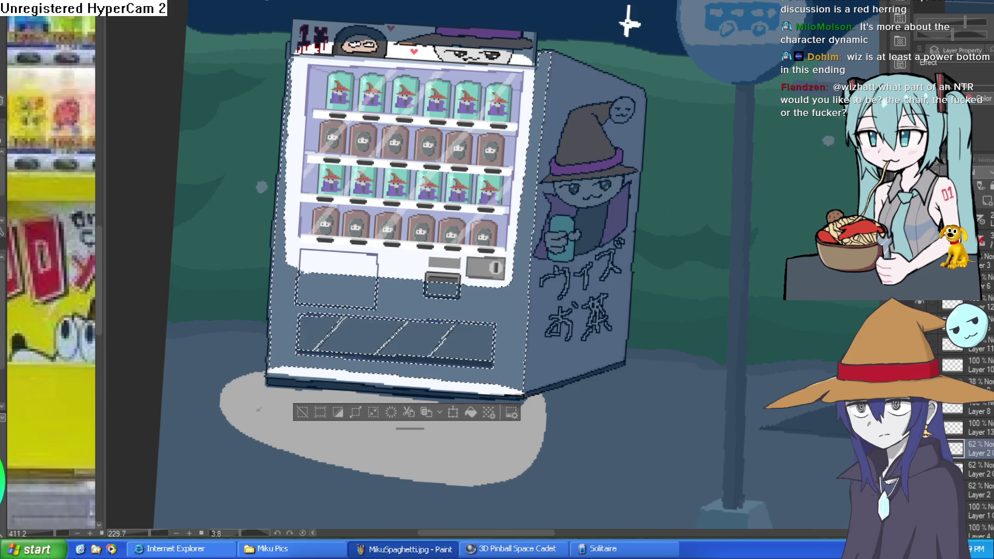
drag(960, 21, 931, 21)
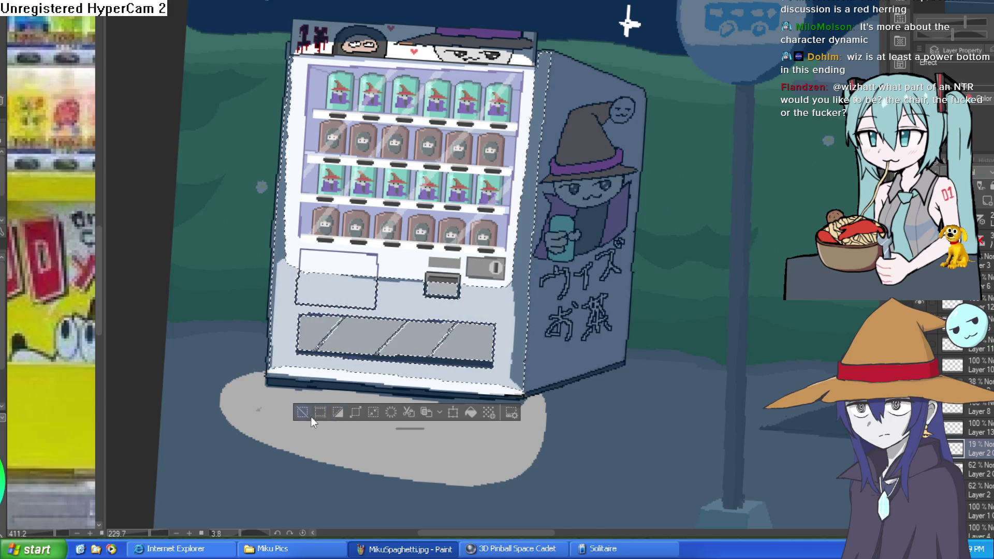
key(ctrl+d)
Switch to the lower 62% Layer 2 copy and paste another copy of the layer
scroll(581, 300, down, 3)
drag(581, 300, 594, 301)
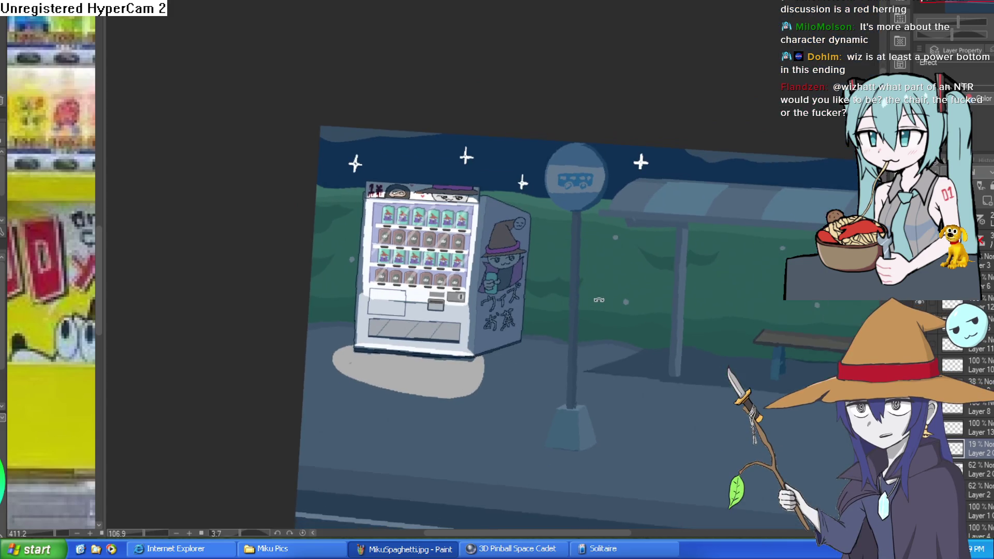
scroll(594, 301, up, 5)
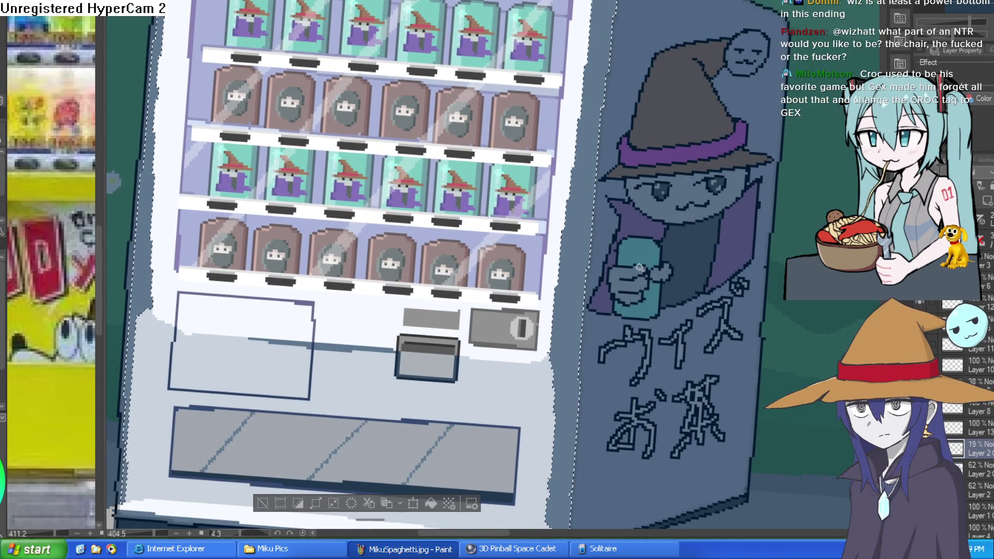
scroll(668, 282, down, 2)
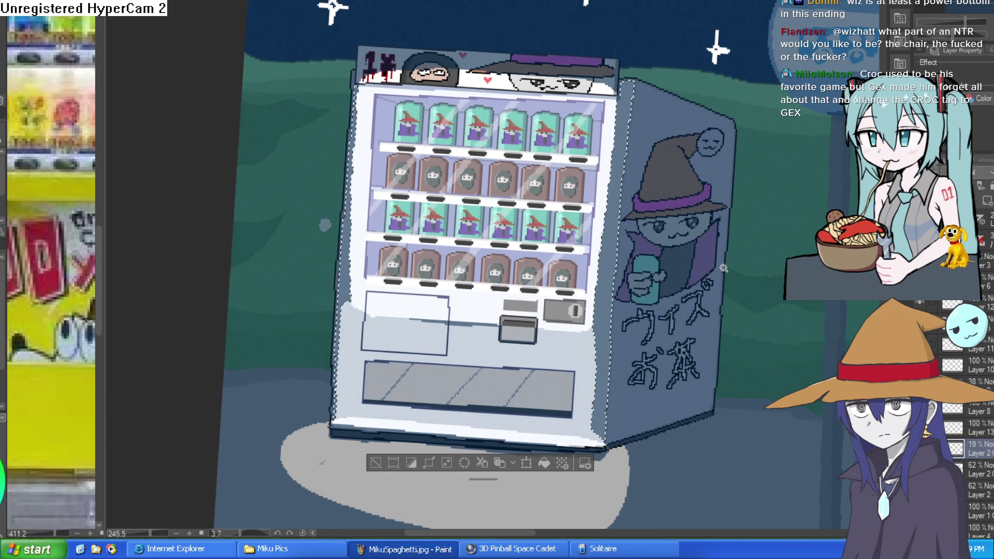
click(978, 469)
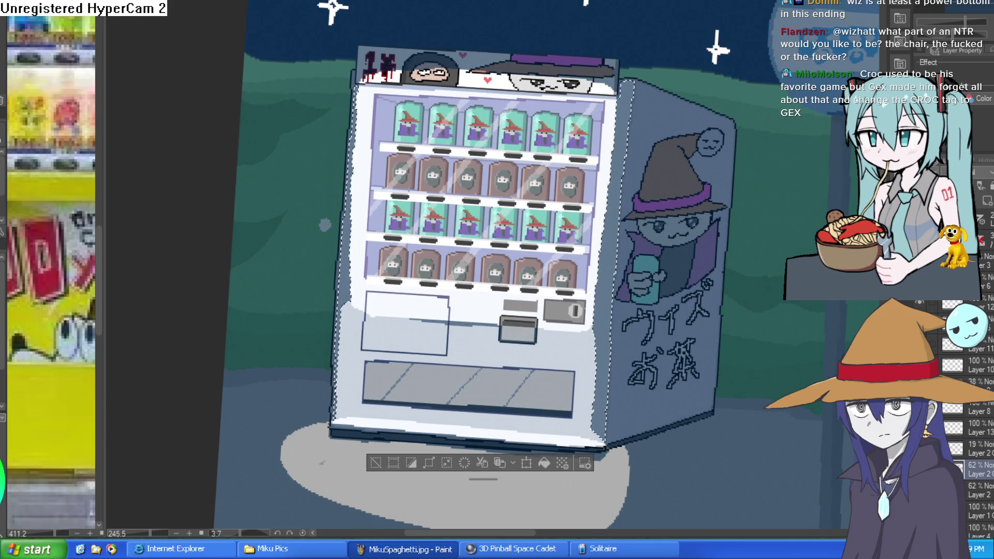
click(979, 490)
key(ctrl+v)
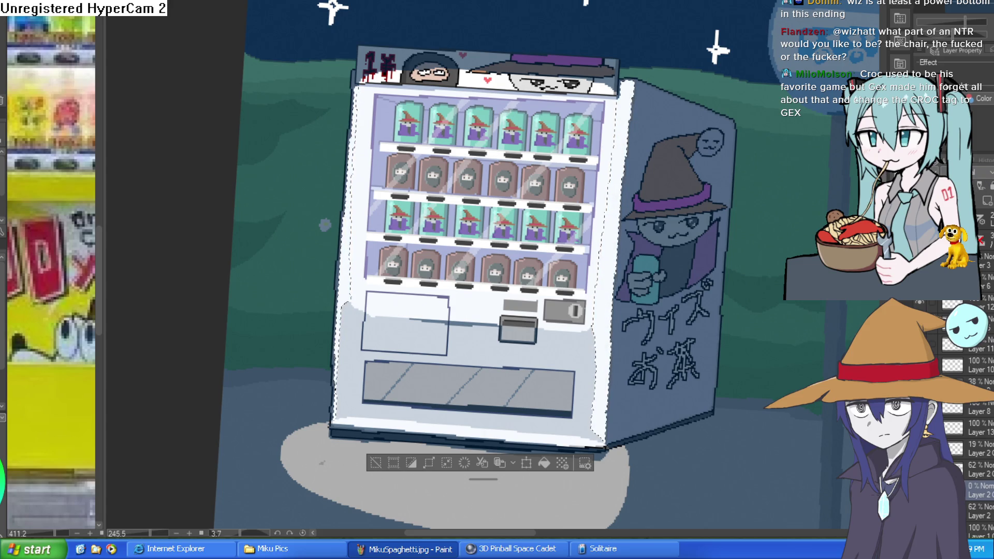
Delete the grey shading on the 19% Layer 2 copy, make it fully transparent, and deselect
click(979, 449)
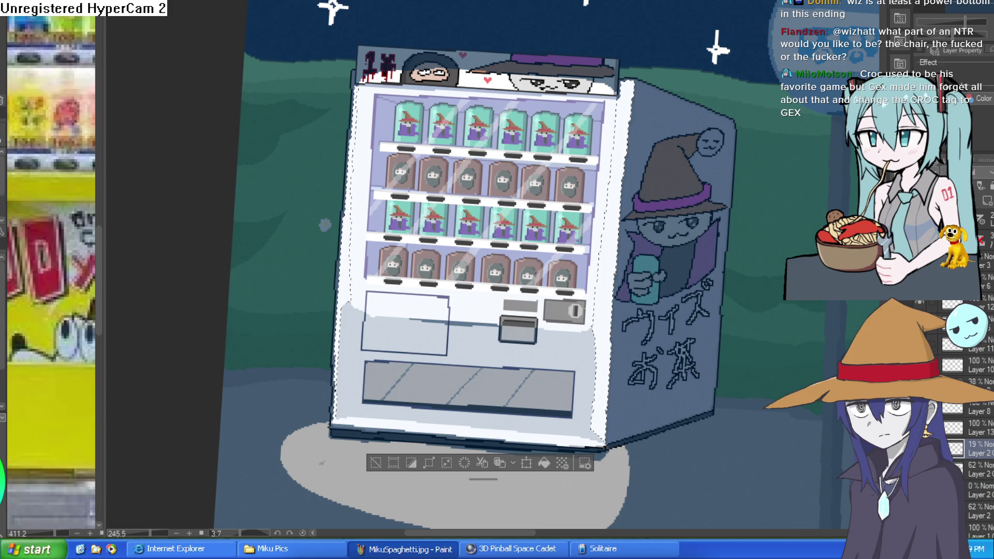
key(Delete)
key(ctrl+z)
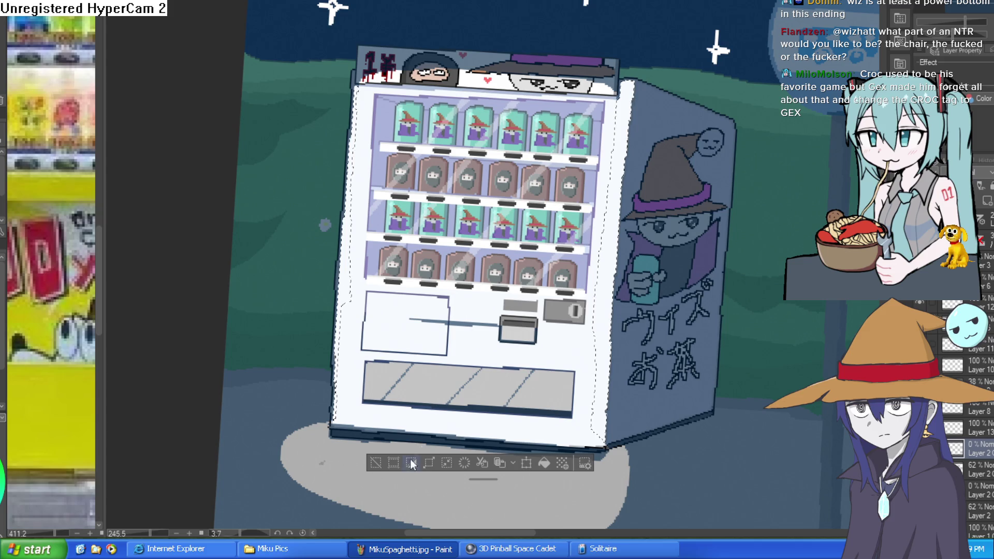
click(376, 462)
scroll(640, 330, down, 3)
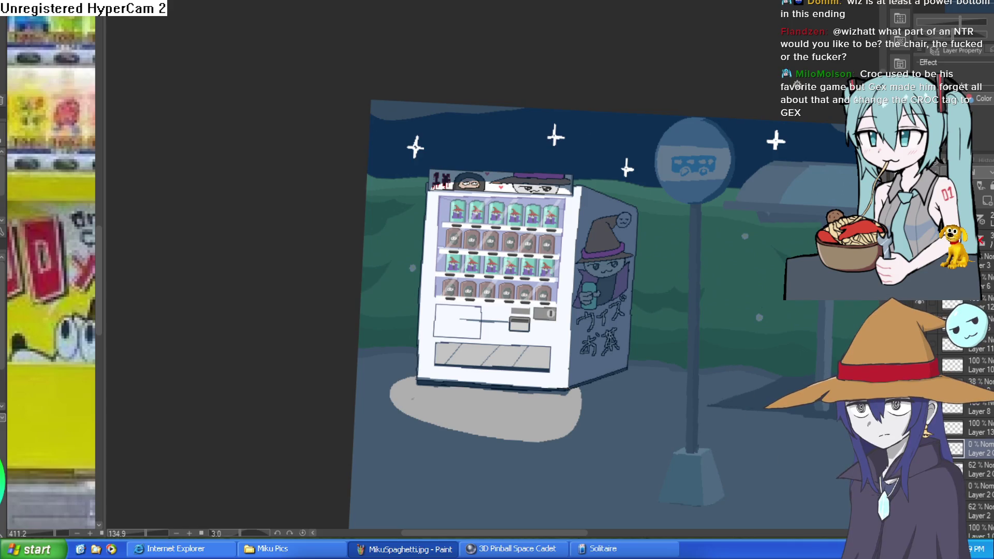
scroll(603, 321, down, 2)
drag(547, 289, 552, 282)
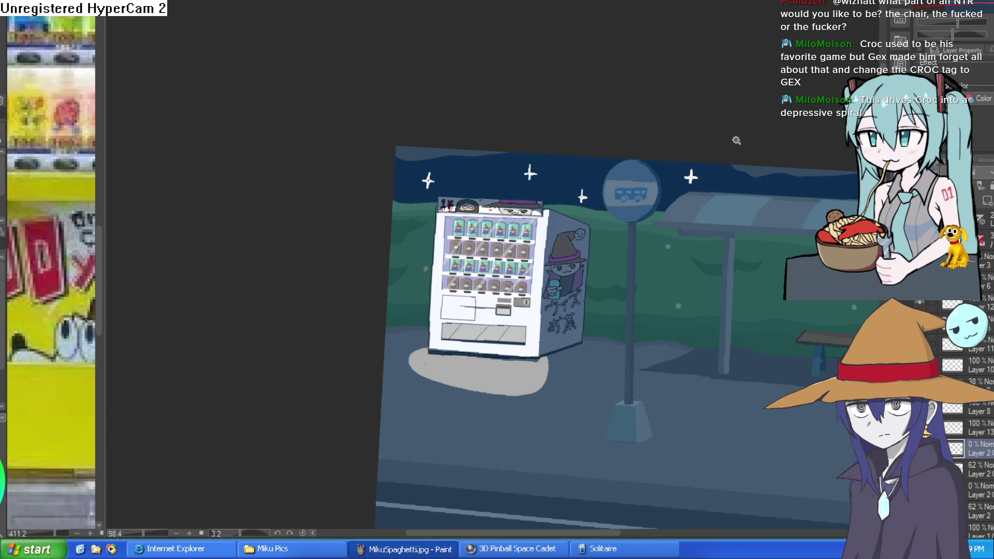
Select the stray light stroke near the dispenser and delete it from the 62% Layer 2 layer
scroll(477, 303, up, 5)
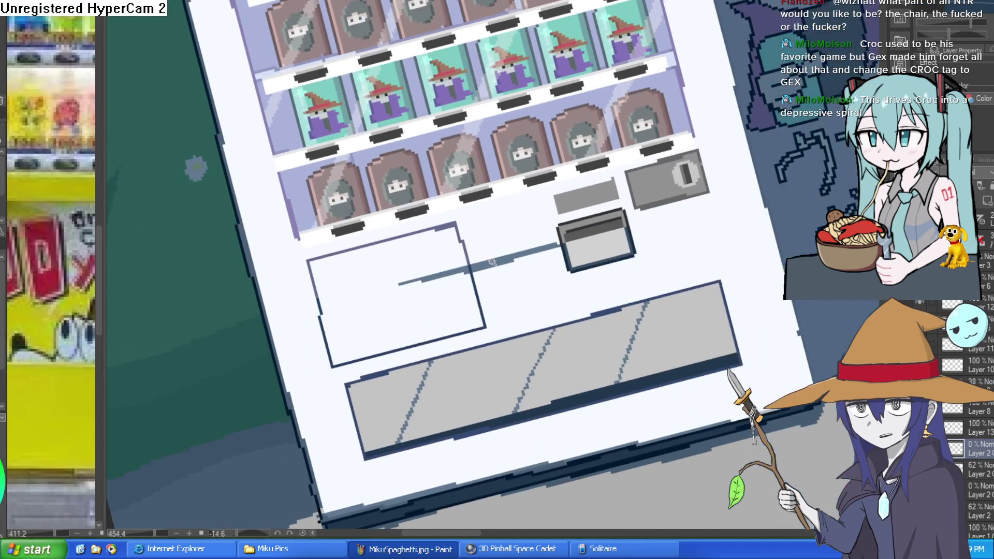
click(492, 262)
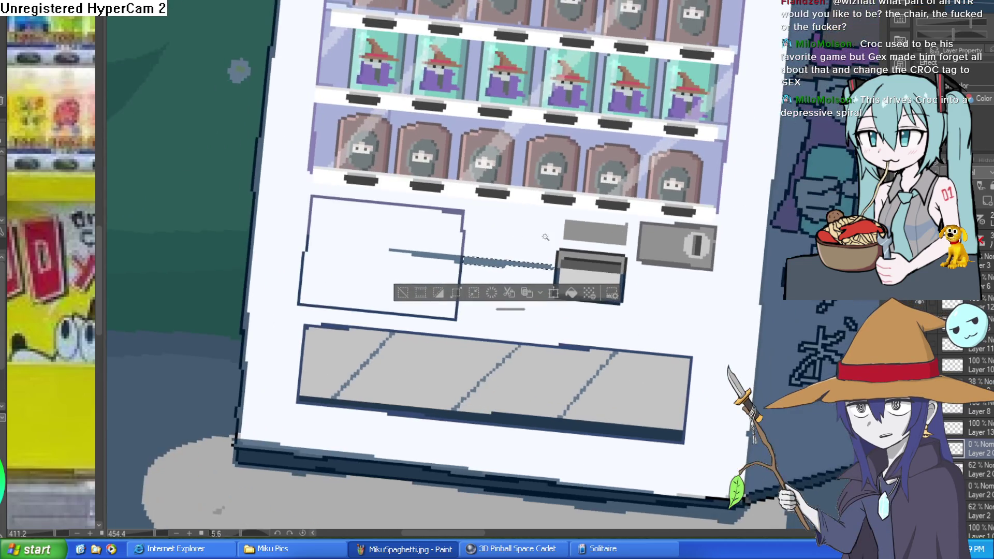
drag(559, 236, 693, 182)
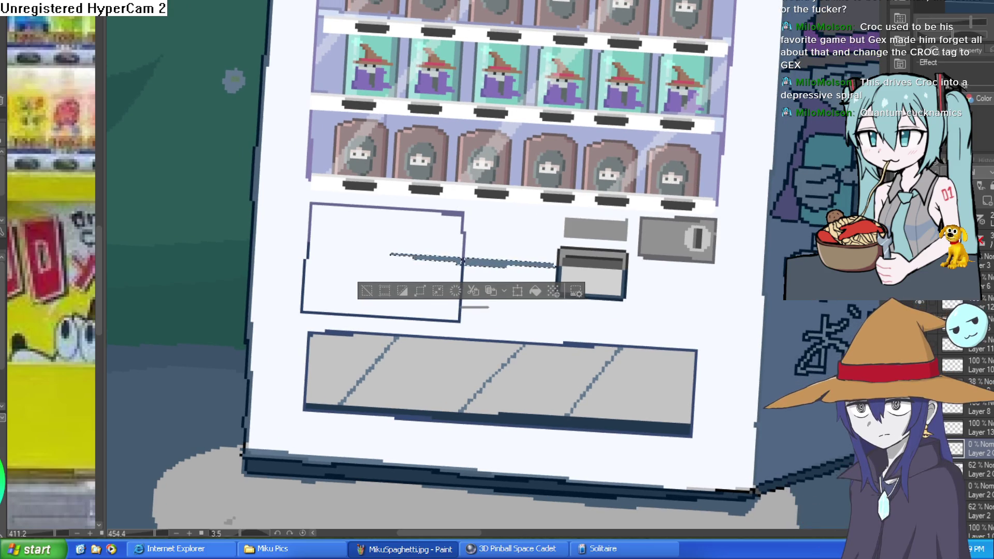
click(979, 511)
key(Delete)
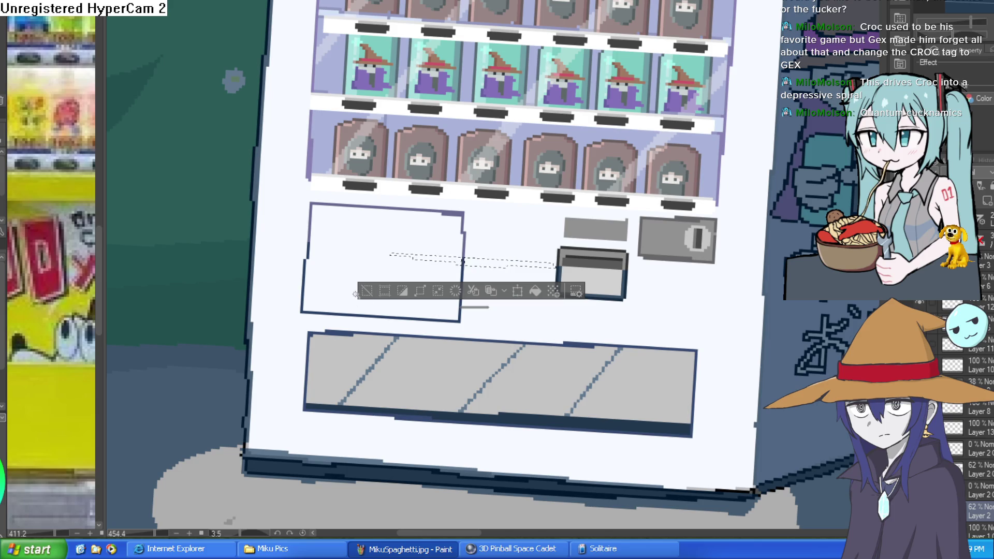
key(ctrl+d)
scroll(351, 298, down, 5)
mouse_move(569, 311)
mouse_down()
mouse_move(631, 348)
mouse_move(608, 324)
mouse_up()
scroll(616, 344, down, 2)
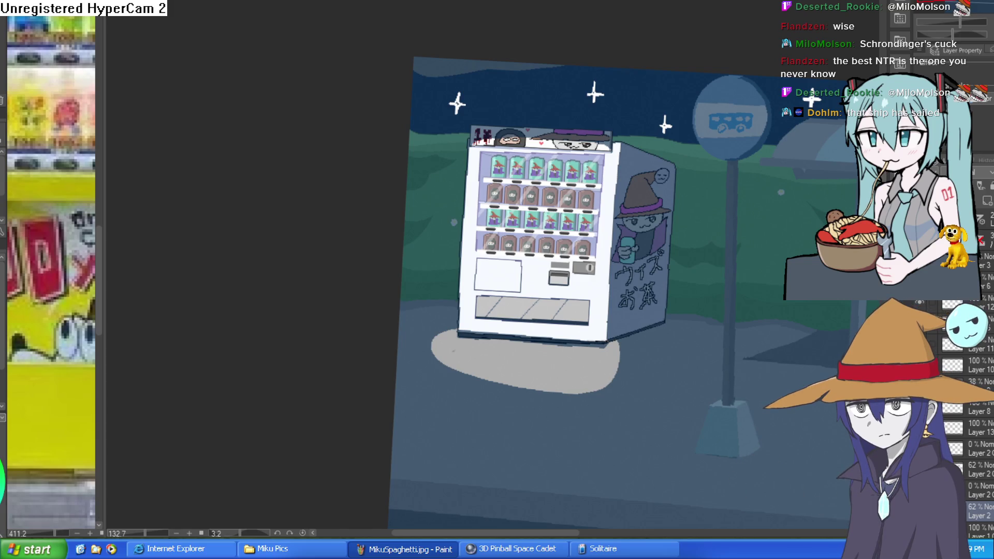
mouse_move(732, 326)
mouse_down()
mouse_move(637, 325)
mouse_move(679, 280)
mouse_move(622, 295)
mouse_move(606, 286)
mouse_up()
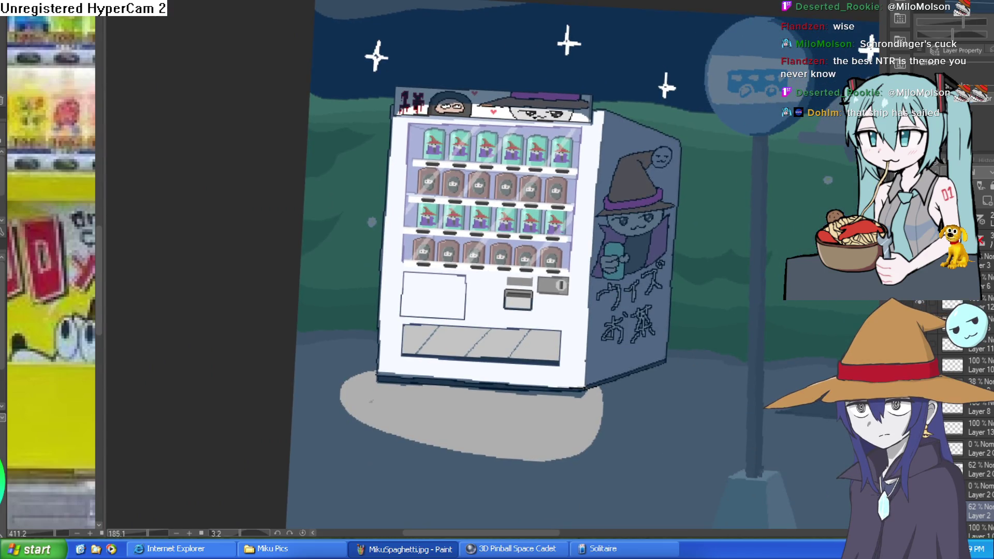
Create a new empty Layer 14 at the top of the stack with Ctrl+Shift+N
key(ctrl+shift+n)
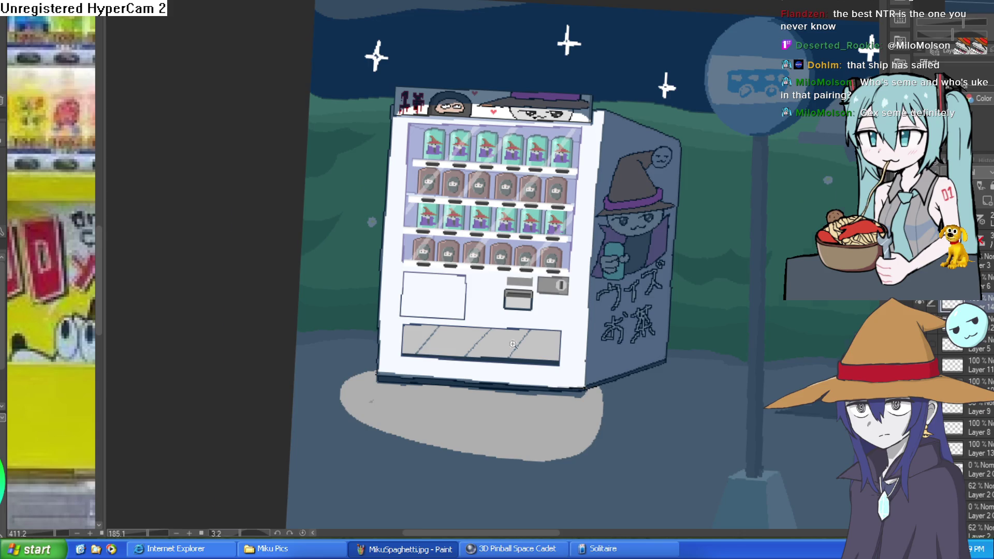
Paint grey over the right and left zigzag streaks on the dispenser tray
scroll(502, 346, up, 5)
mouse_move(599, 356)
mouse_down()
mouse_move(611, 193)
mouse_move(665, 131)
mouse_up()
mouse_move(580, 140)
mouse_down()
mouse_move(584, 124)
mouse_move(576, 245)
mouse_move(571, 209)
mouse_move(608, 135)
mouse_move(553, 95)
mouse_up()
click(589, 123)
mouse_move(585, 59)
mouse_down()
mouse_move(596, 41)
mouse_move(565, 175)
mouse_up()
drag(420, 204, 425, 166)
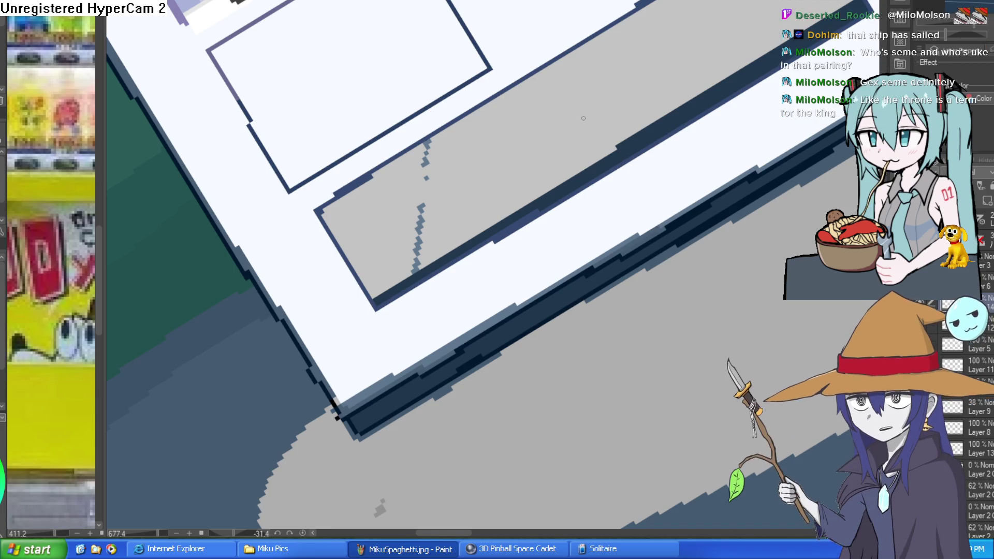
drag(427, 181, 430, 143)
mouse_move(434, 195)
mouse_down()
mouse_move(518, 171)
mouse_move(604, 188)
mouse_move(588, 122)
mouse_up()
mouse_move(575, 255)
mouse_down()
mouse_move(556, 205)
mouse_move(621, 150)
mouse_move(653, 171)
mouse_move(657, 231)
mouse_up()
scroll(621, 149, down, 3)
scroll(686, 190, up, 2)
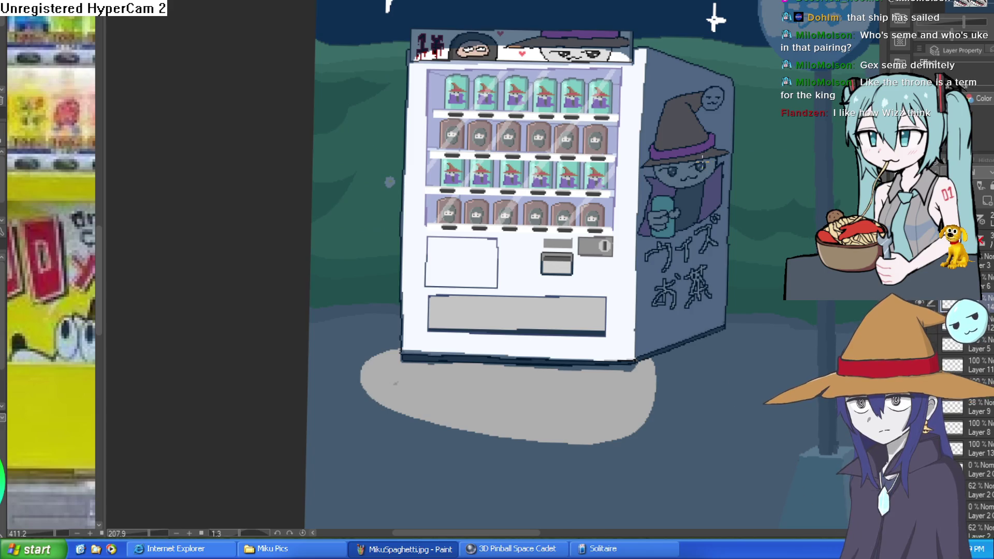
Clear the selection on the navy band under the base and tilt the view to align its edge
scroll(589, 368, up, 3)
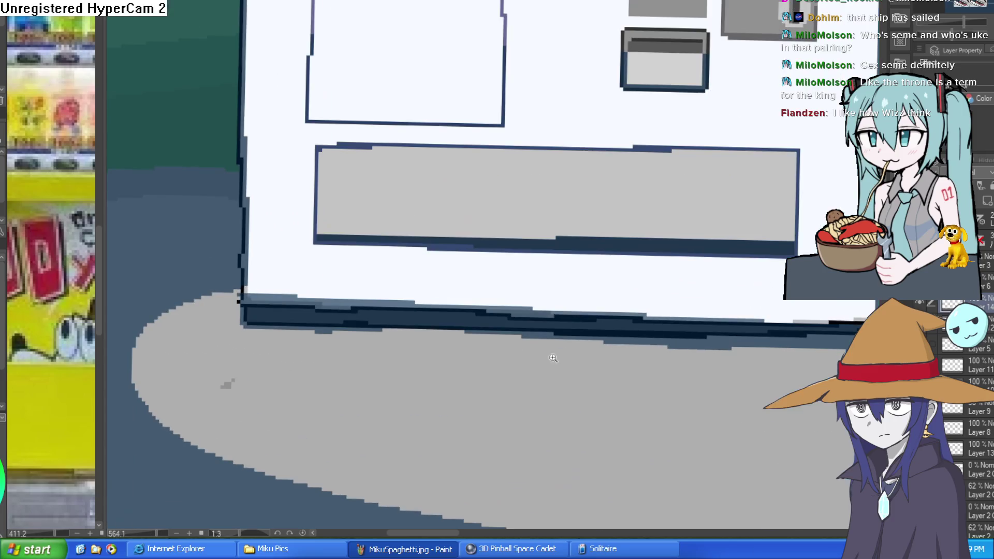
scroll(661, 348, up, 2)
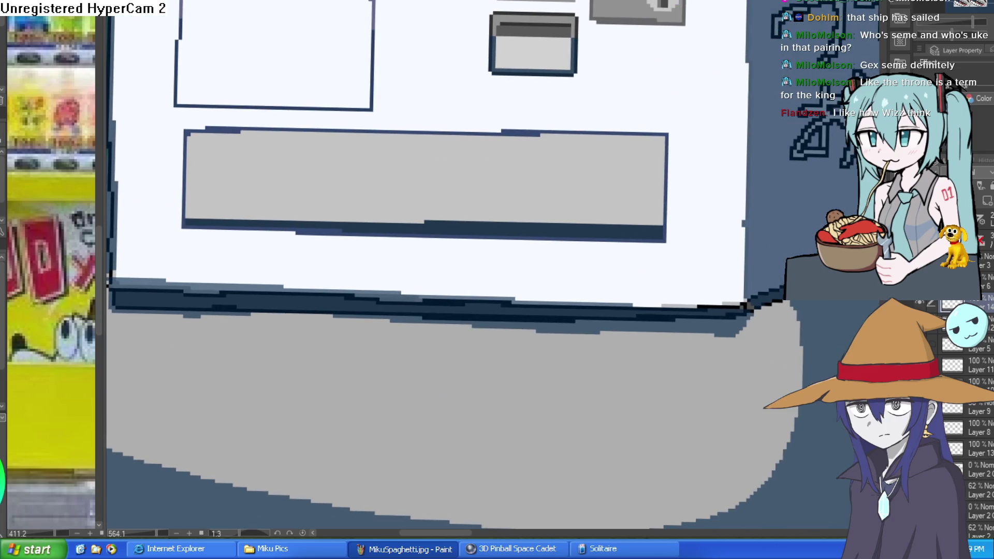
click(711, 329)
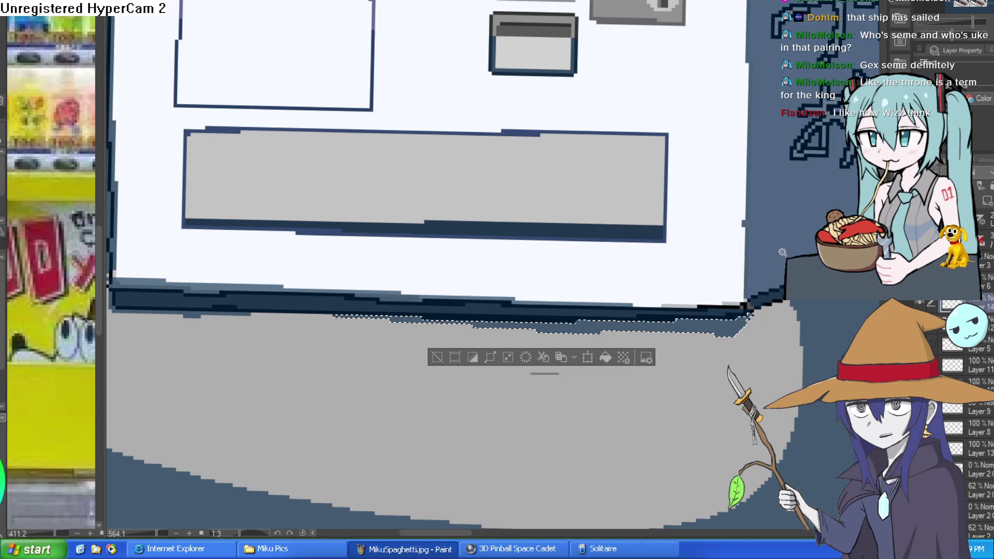
scroll(780, 254, down, 2)
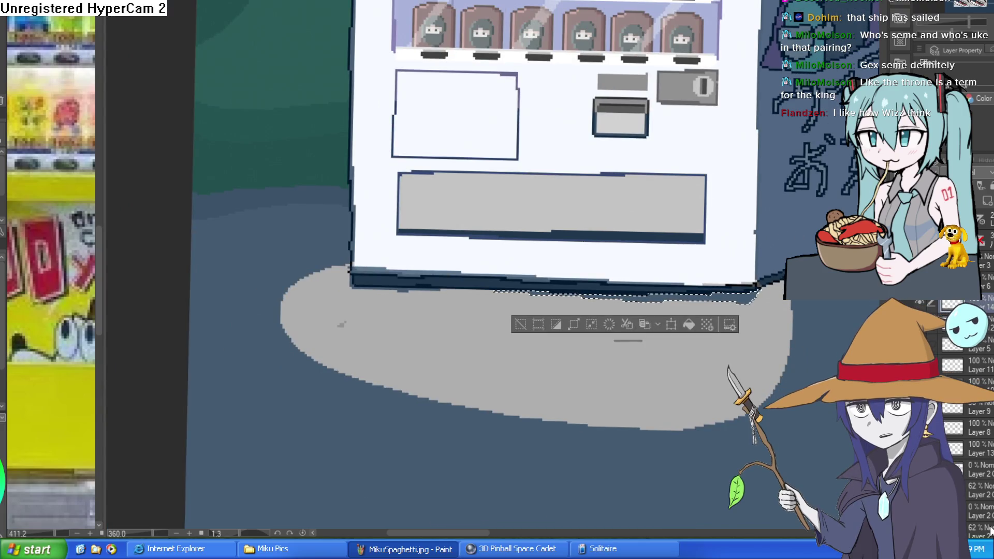
click(524, 325)
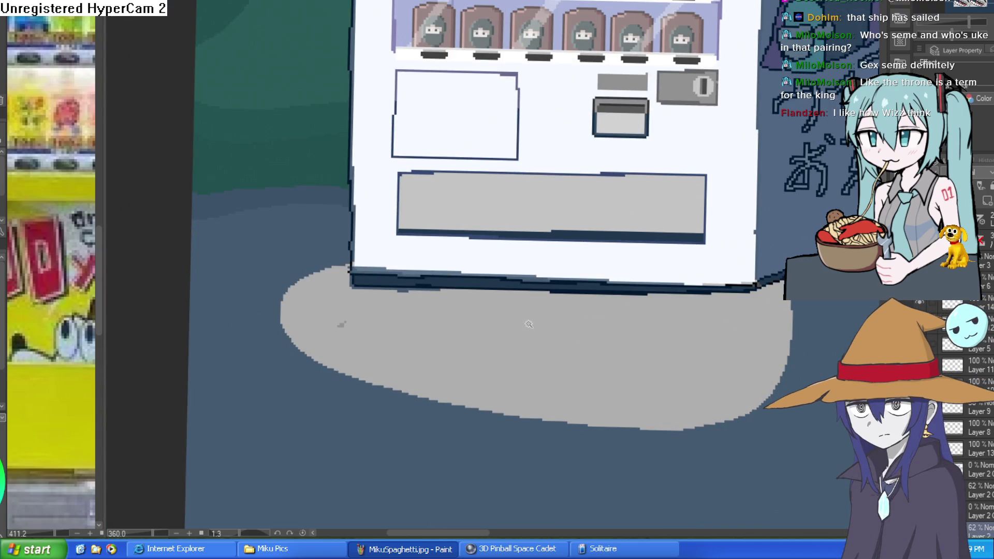
scroll(570, 311, down, 2)
mouse_move(663, 305)
mouse_down()
mouse_move(668, 275)
mouse_move(653, 243)
mouse_up()
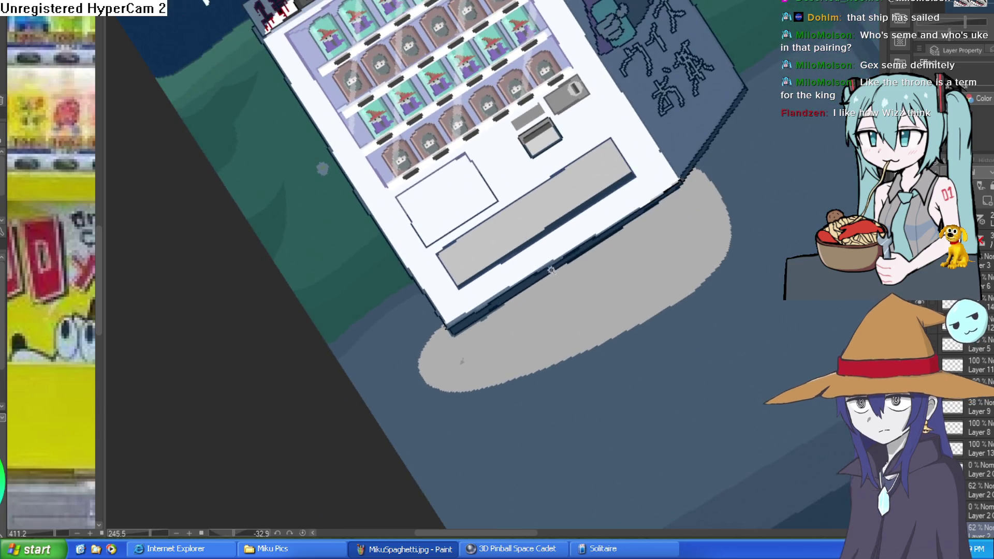
scroll(503, 293, up, 4)
Draw a straight navy line along the band's jagged lower edge
mouse_move(566, 256)
mouse_down()
mouse_move(407, 355)
mouse_move(659, 342)
mouse_move(688, 309)
mouse_move(676, 293)
mouse_up()
scroll(435, 355, down, 5)
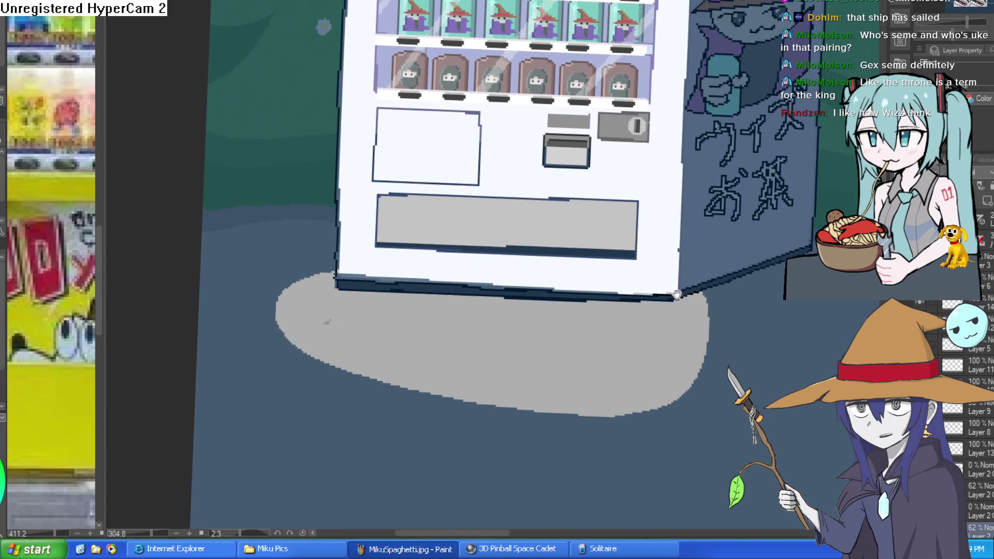
scroll(676, 294, down, 5)
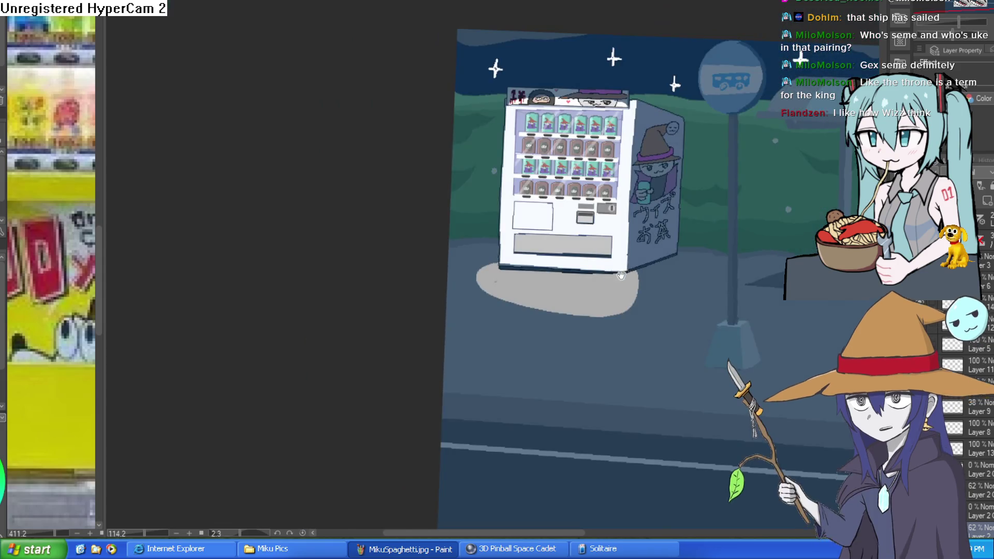
drag(621, 275, 615, 275)
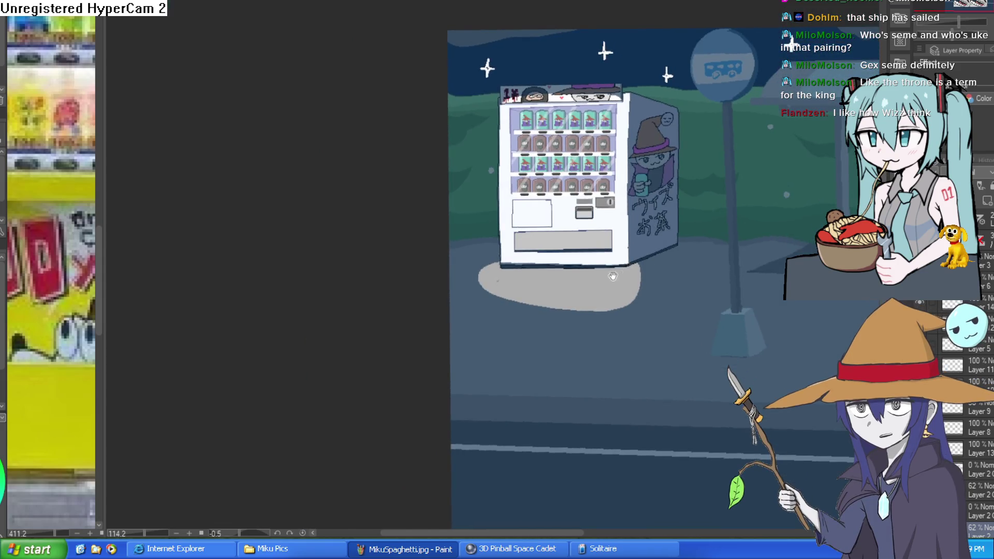
scroll(549, 277, up, 5)
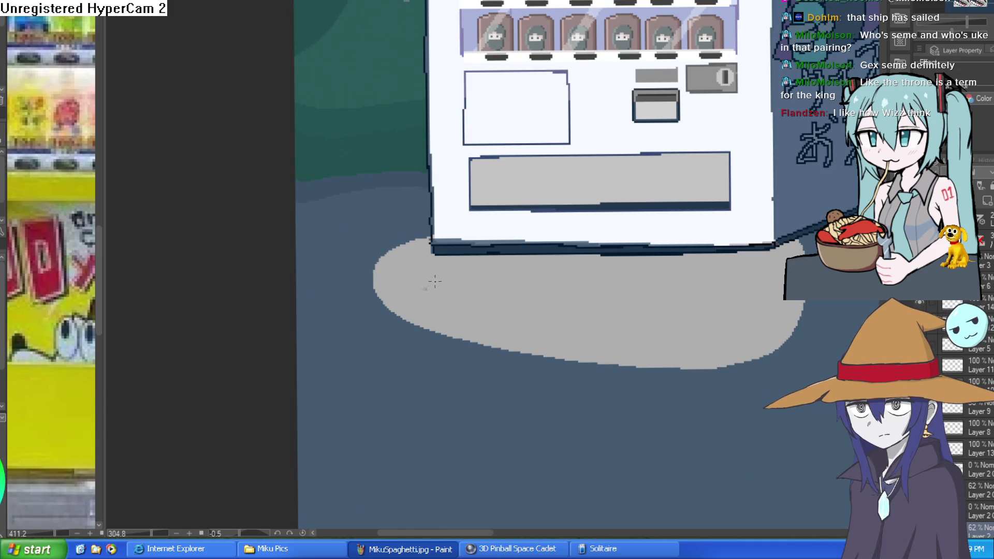
scroll(433, 282, up, 10)
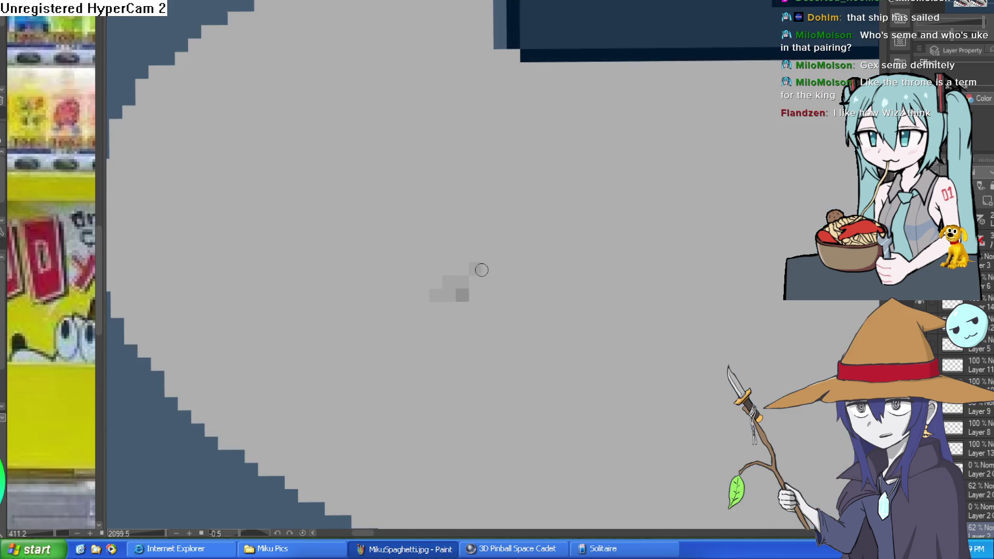
scroll(655, 334, down, 12)
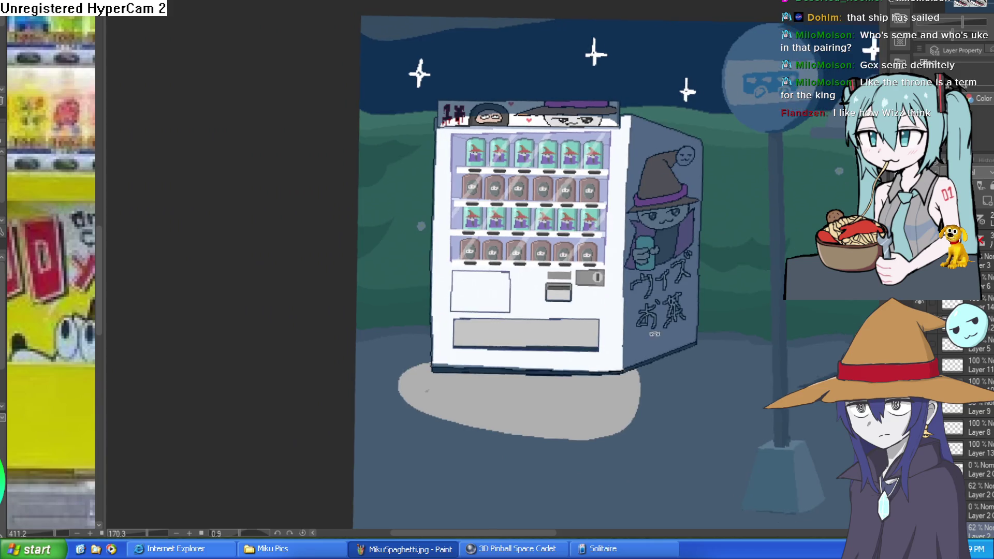
drag(759, 225, 713, 234)
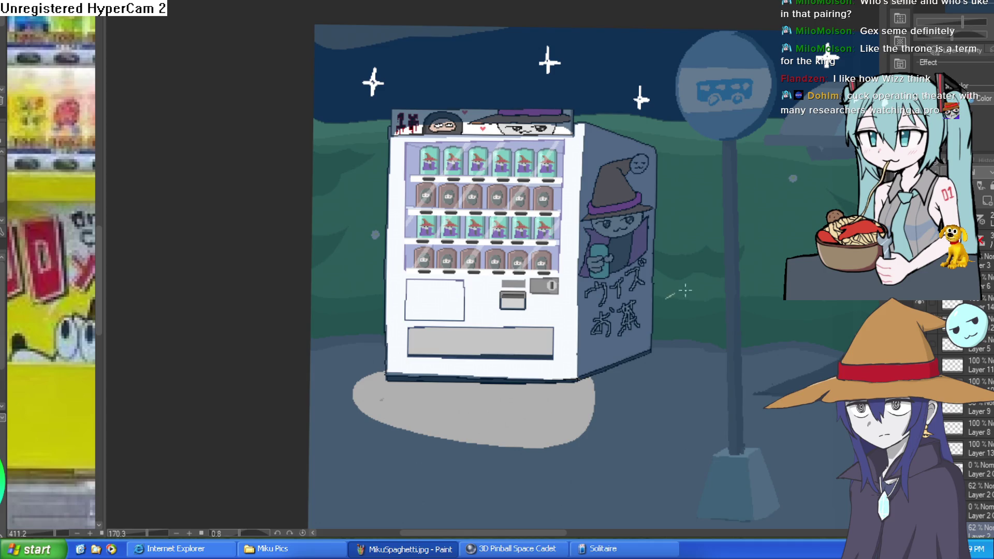
mouse_move(715, 297)
mouse_down()
mouse_move(671, 322)
mouse_move(709, 301)
mouse_up()
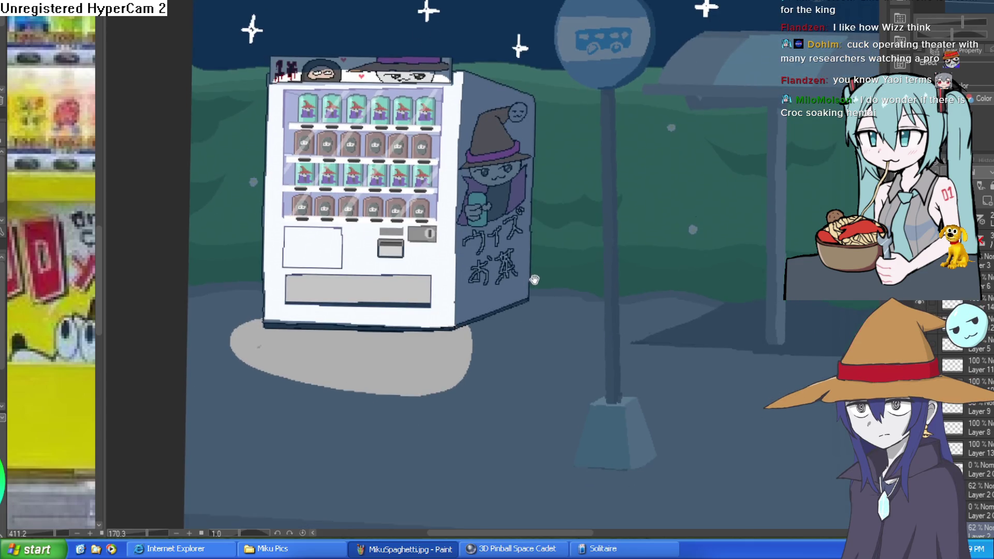
drag(612, 247, 592, 287)
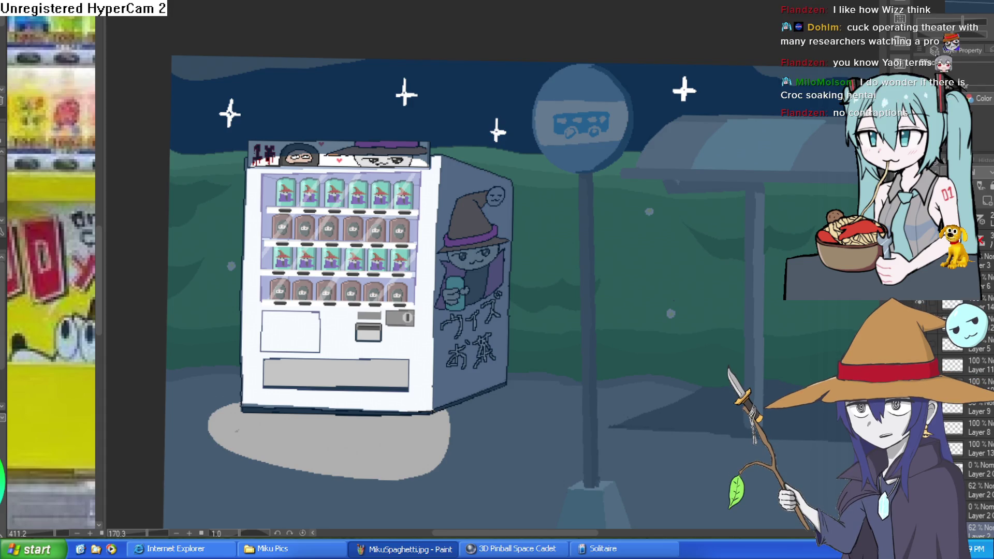
key(ctrl+Tab)
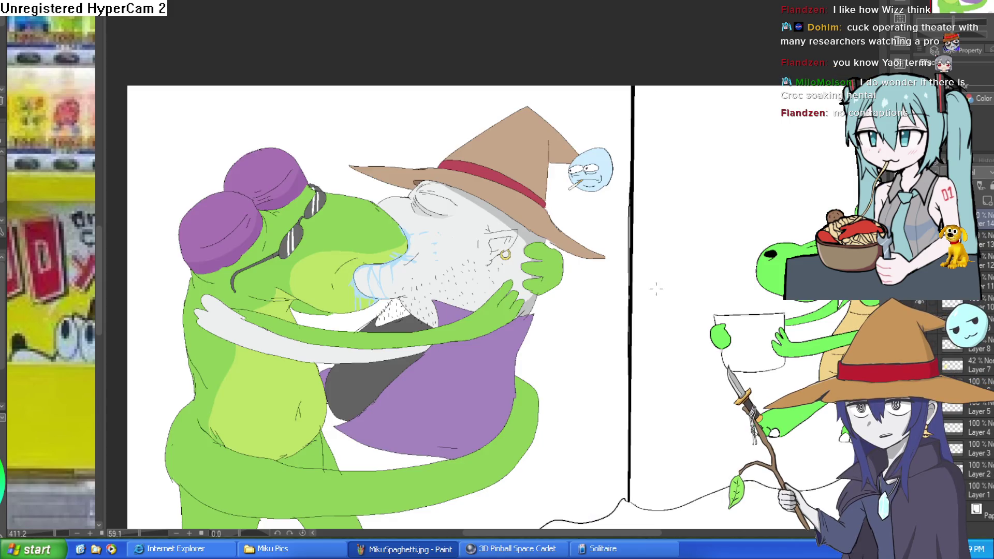
drag(583, 238, 630, 151)
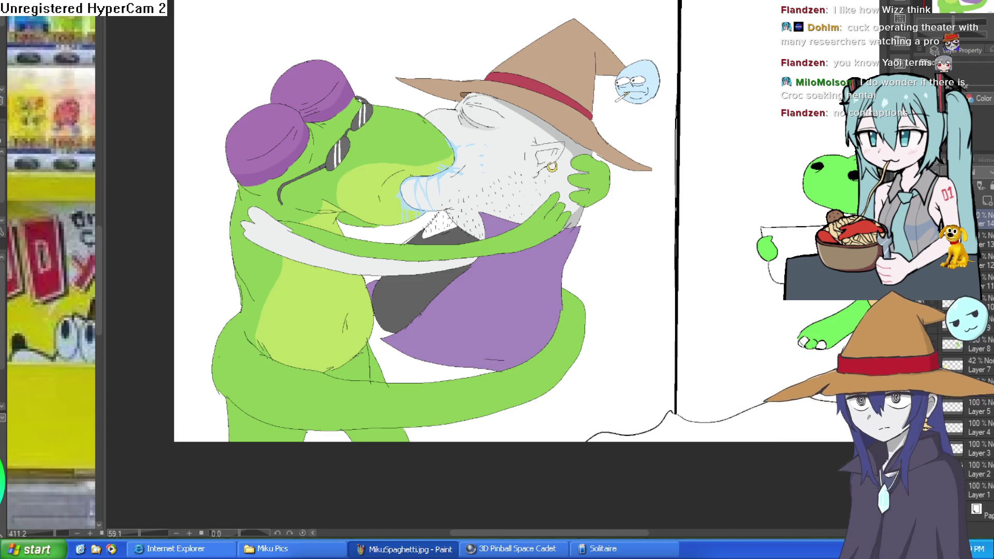
drag(628, 229, 624, 253)
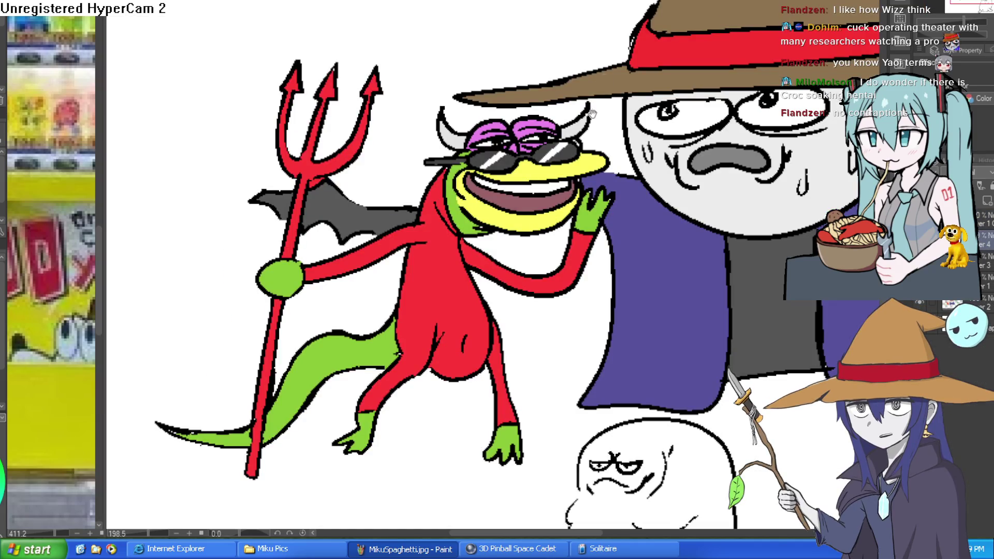
drag(595, 104, 583, 133)
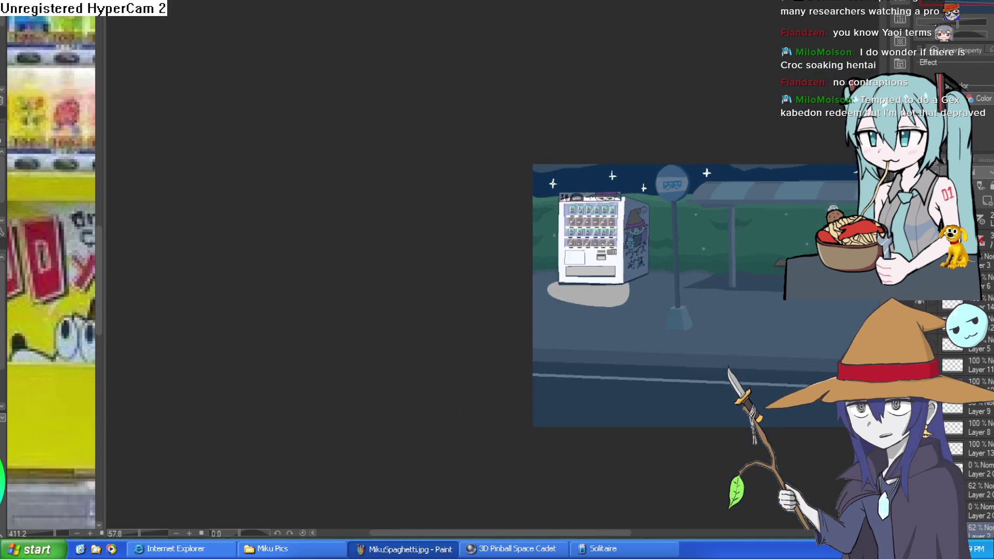
scroll(633, 233, up, 5)
Lasso an area beside the grey ground light and fill it grey to enlarge it
drag(633, 232, 600, 174)
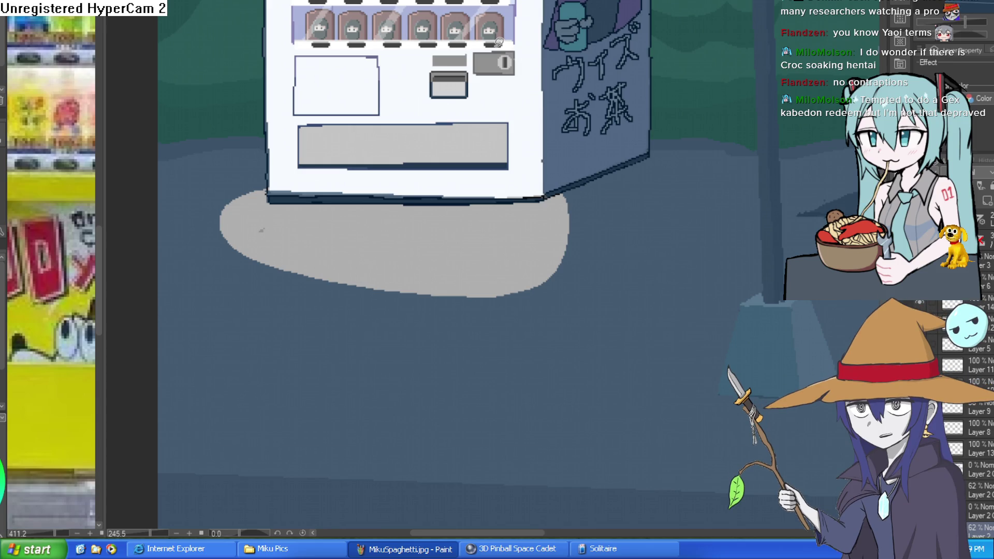
mouse_move(535, 288)
mouse_down()
mouse_move(591, 193)
mouse_move(539, 244)
mouse_move(533, 285)
mouse_up()
key(alt+BackSpace)
key(ctrl+d)
scroll(608, 250, down, 5)
scroll(578, 276, up, 6)
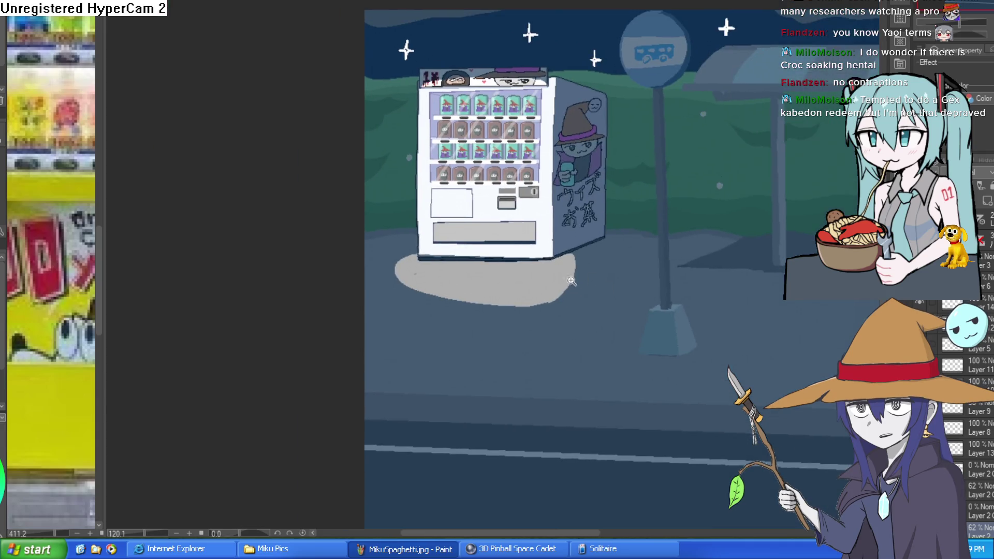
drag(578, 276, 566, 261)
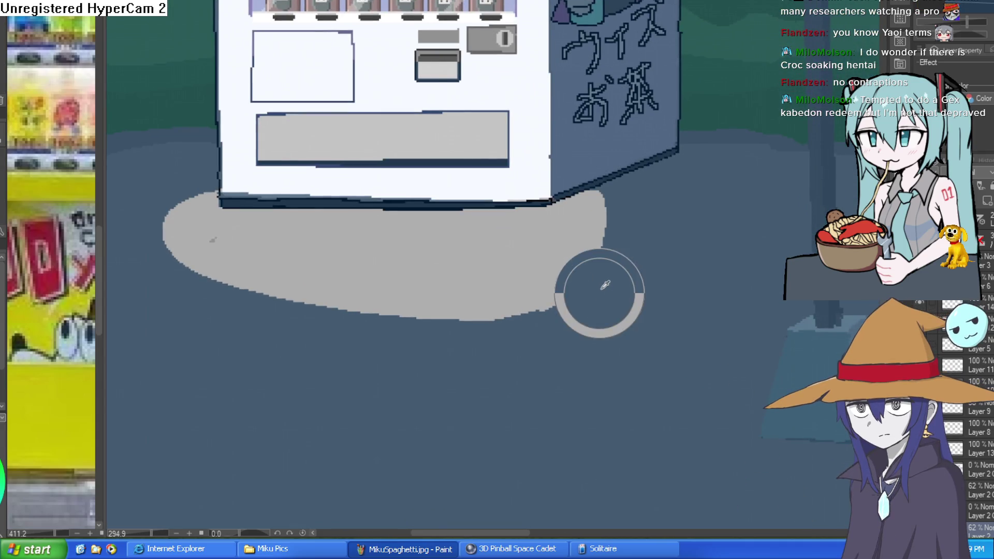
Paint along the light's bottom edge and trace an outer ring around its left side
mouse_move(212, 239)
mouse_down()
mouse_move(363, 285)
mouse_move(518, 311)
mouse_up()
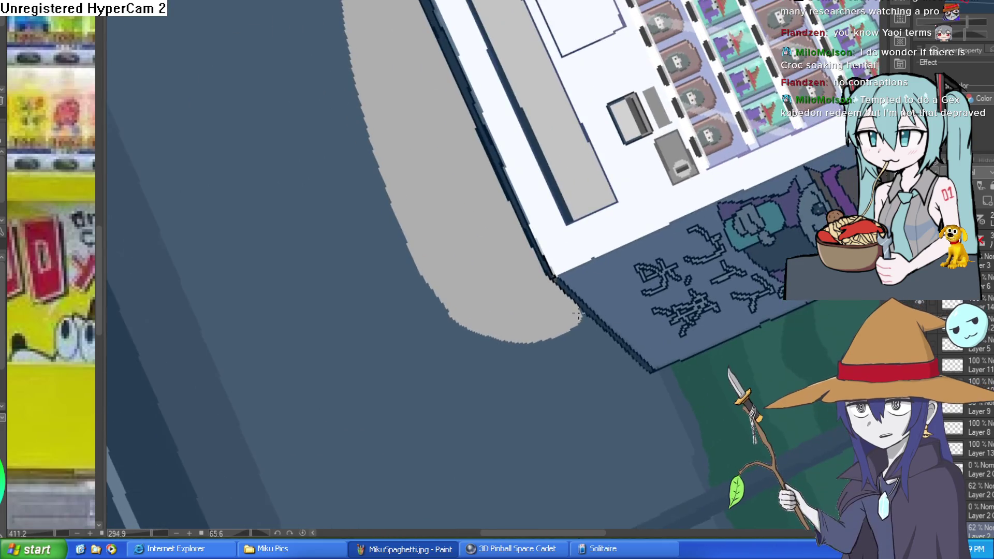
mouse_move(580, 317)
mouse_down()
mouse_move(505, 324)
mouse_move(422, 240)
mouse_move(450, 314)
mouse_up()
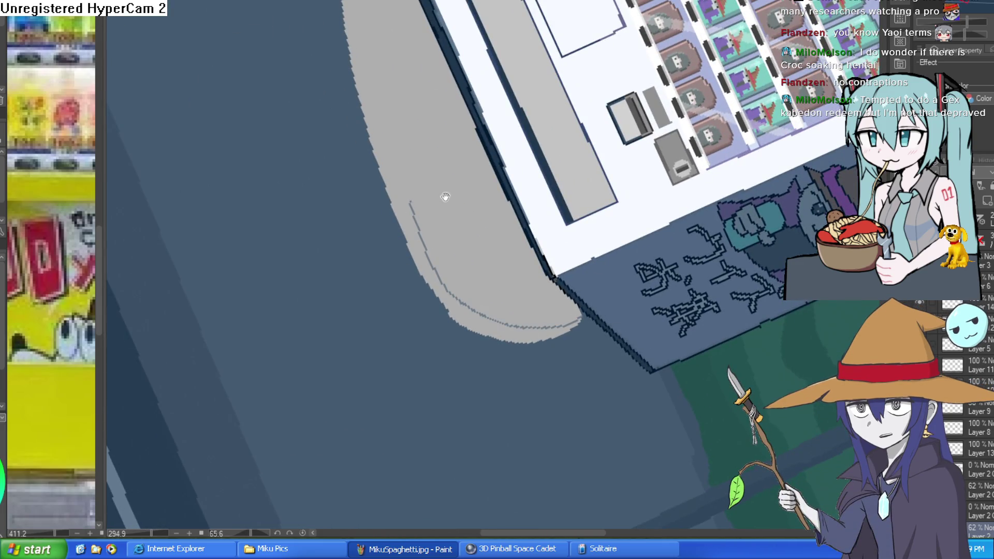
mouse_move(591, 352)
mouse_down()
mouse_move(518, 393)
mouse_move(406, 409)
mouse_up()
key(ctrl+d)
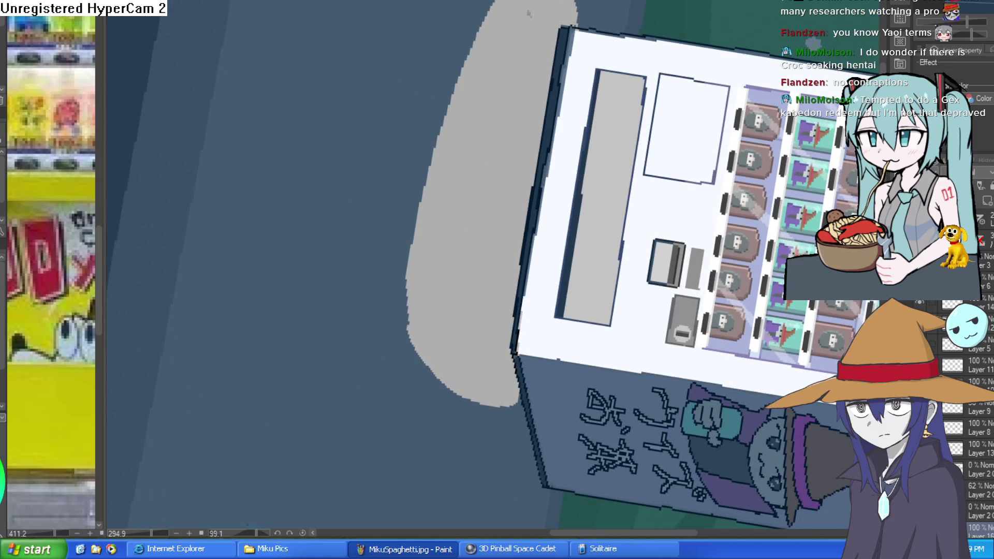
mouse_move(510, 386)
mouse_down()
mouse_move(507, 398)
mouse_move(440, 363)
mouse_move(424, 178)
mouse_move(523, 5)
mouse_move(422, 143)
mouse_move(398, 207)
mouse_move(482, 215)
mouse_move(627, 179)
mouse_move(369, 97)
mouse_up()
key(ctrl+d)
Lower the outer ring layer's opacity so the ring turns paler
mouse_move(648, 197)
mouse_down()
mouse_move(658, 211)
mouse_move(632, 170)
mouse_up()
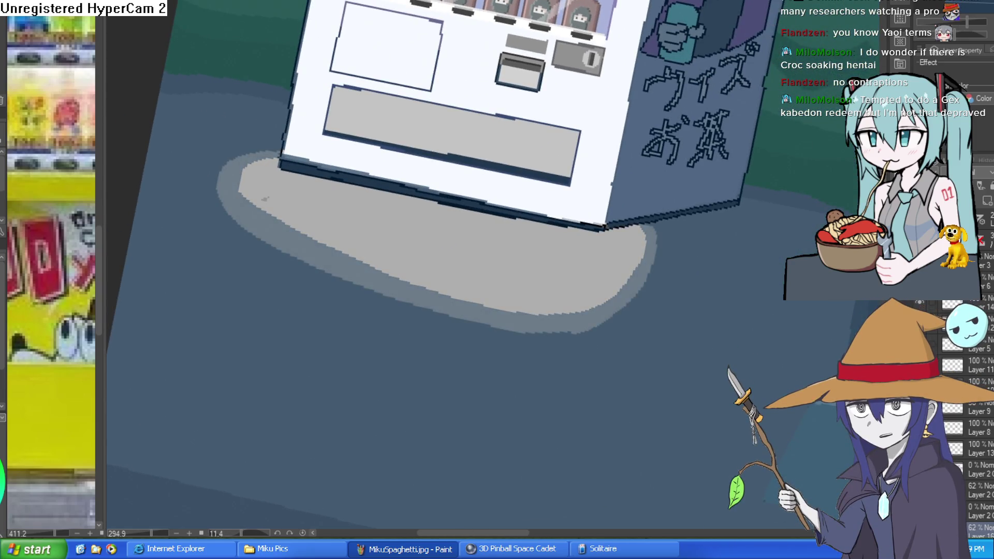
scroll(767, 212, down, 2)
mouse_move(739, 218)
mouse_down()
mouse_move(732, 177)
mouse_move(715, 213)
mouse_move(712, 270)
mouse_move(710, 249)
mouse_up()
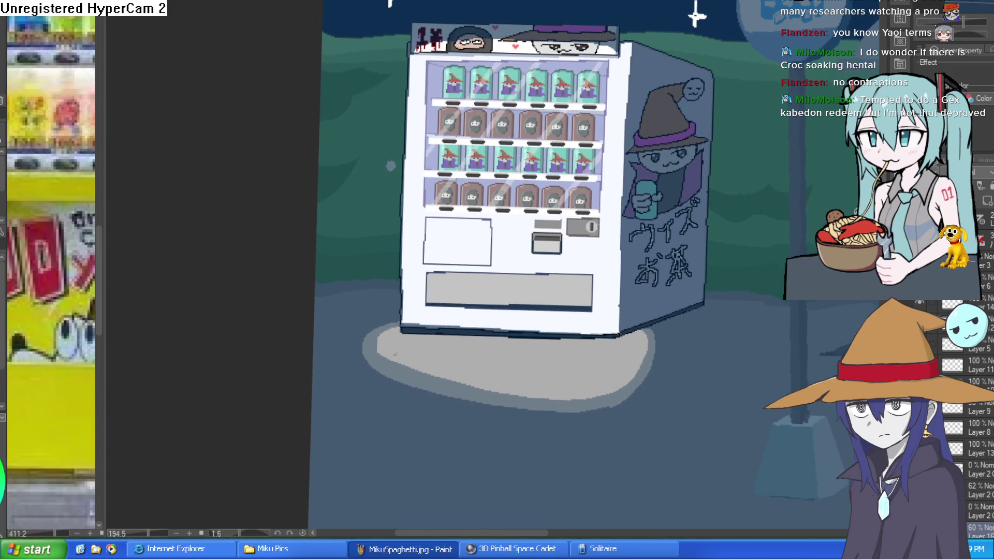
drag(953, 182, 932, 182)
Select the machine-front layer and set its opacity to 12%
scroll(773, 268, down, 2)
scroll(725, 275, up, 4)
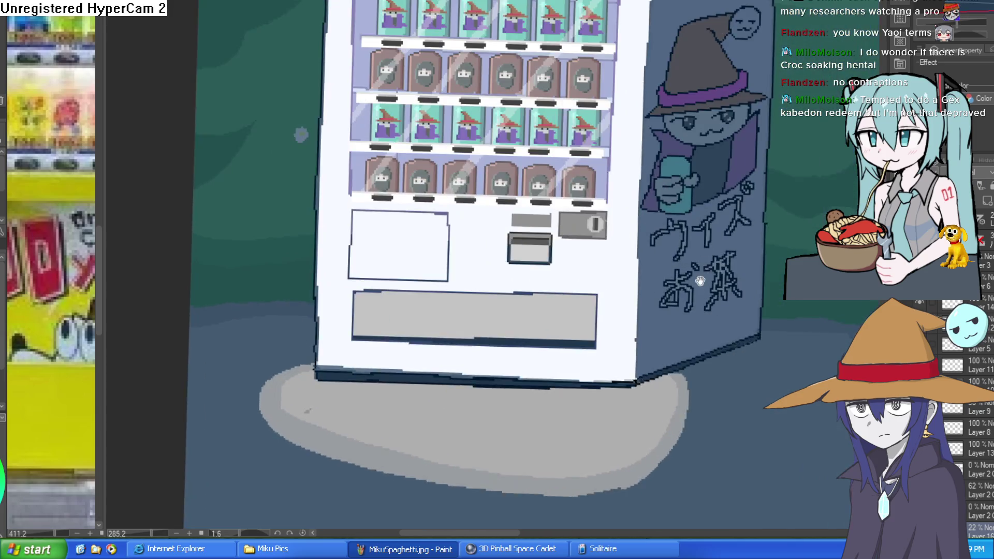
drag(696, 256, 693, 284)
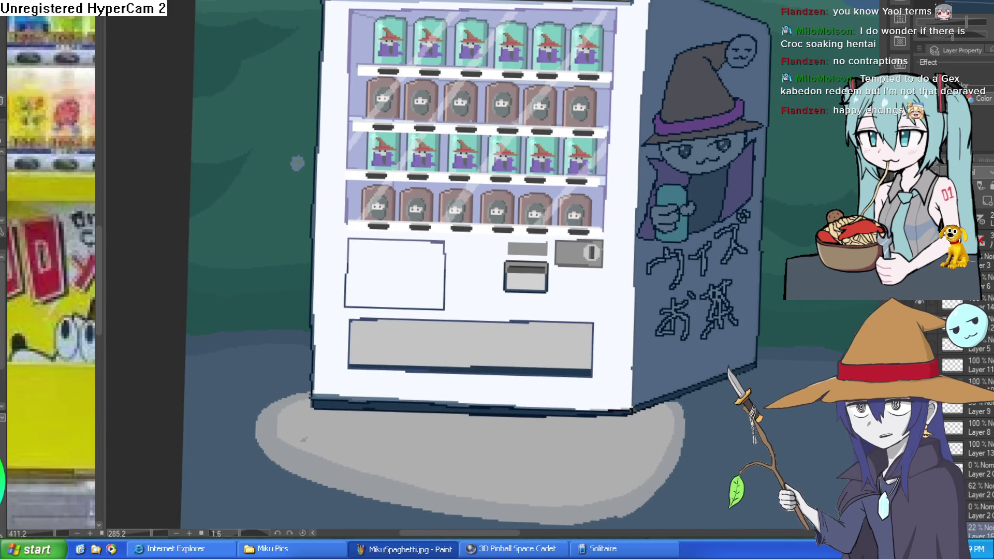
ctrl+click(984, 205)
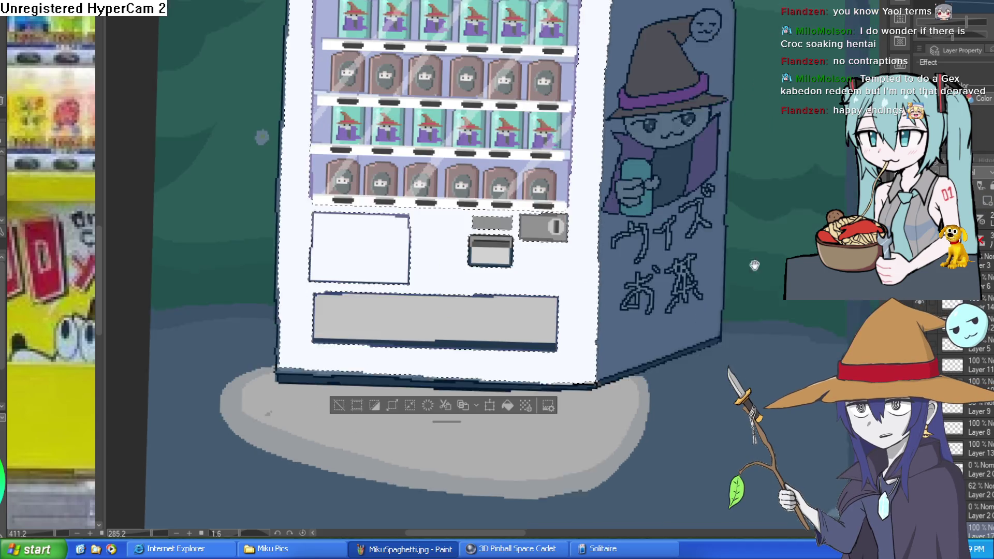
drag(984, 205, 990, 207)
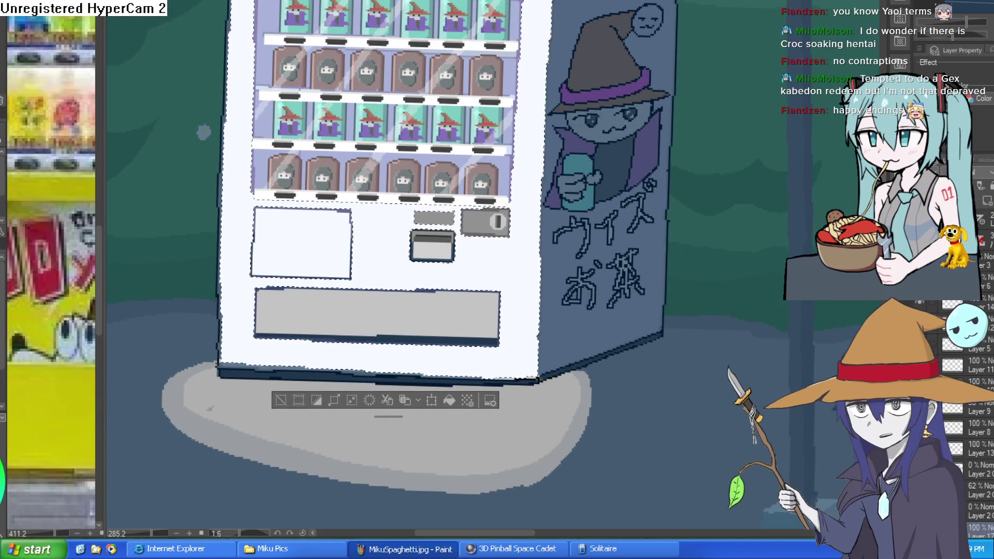
Draw a dark line down the machine's left edge, then clear the selection
drag(616, 352, 610, 313)
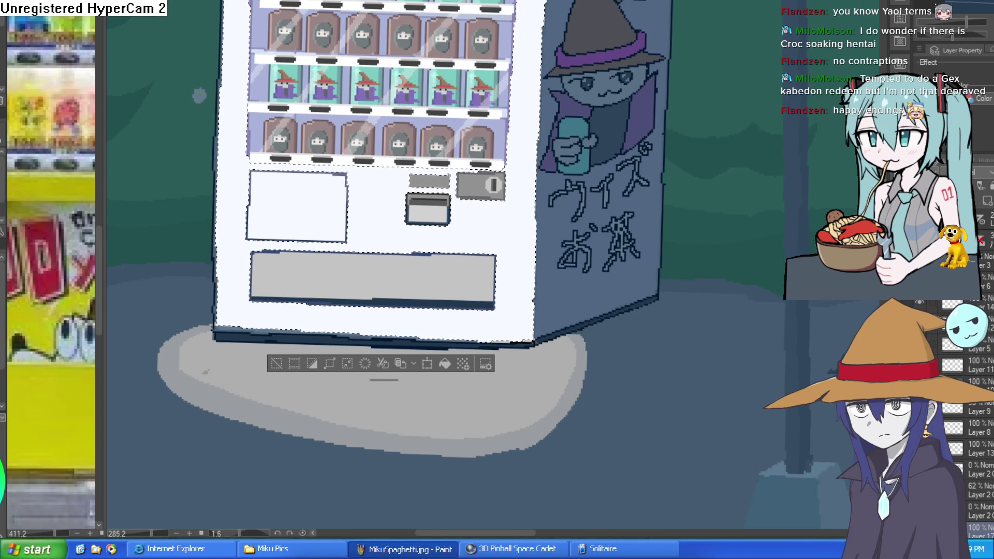
scroll(548, 344, down, 2)
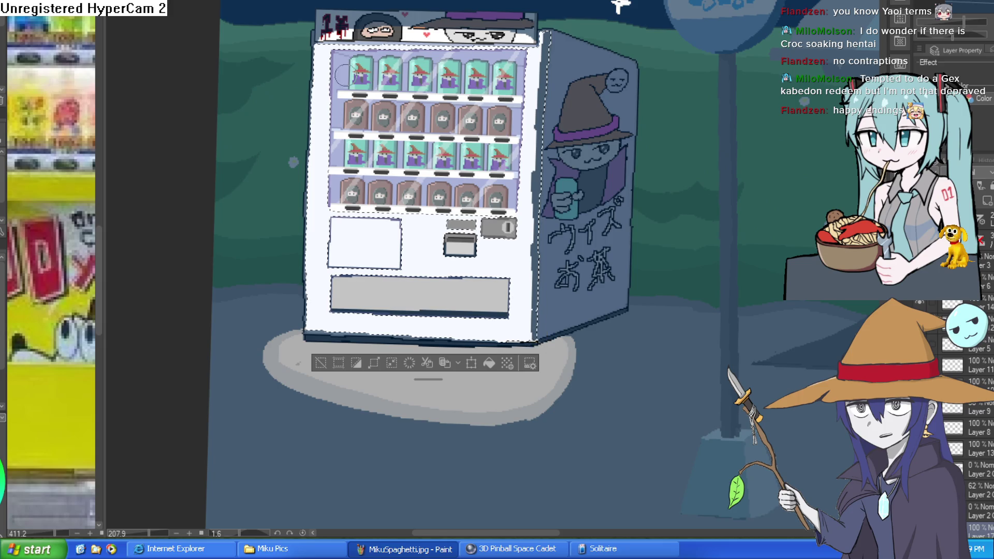
mouse_move(317, 48)
mouse_down()
mouse_move(315, 73)
mouse_move(331, 39)
mouse_move(357, 44)
mouse_move(342, 47)
mouse_up()
key(ctrl+z)
key(ctrl+z)
drag(311, 132, 306, 337)
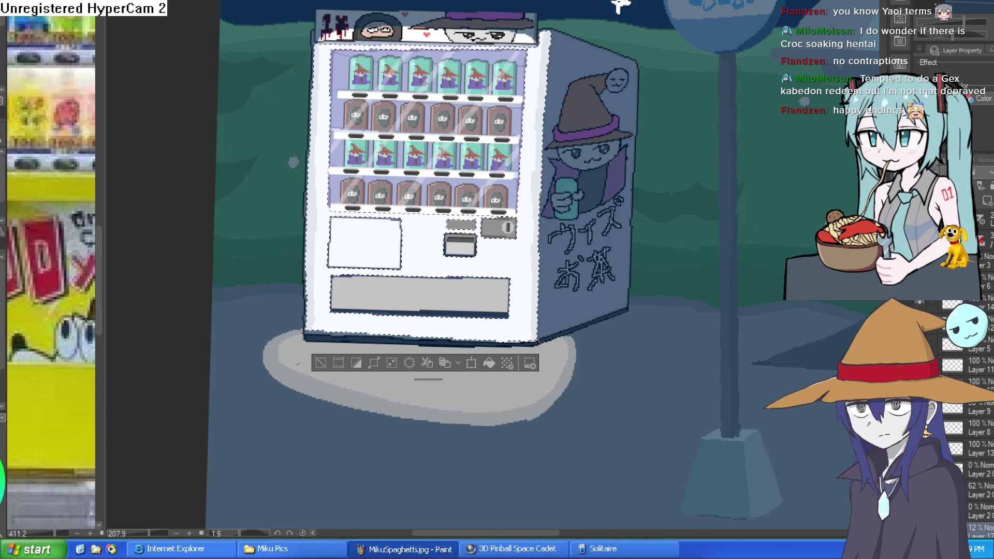
key(ctrl+d)
scroll(576, 286, down, 3)
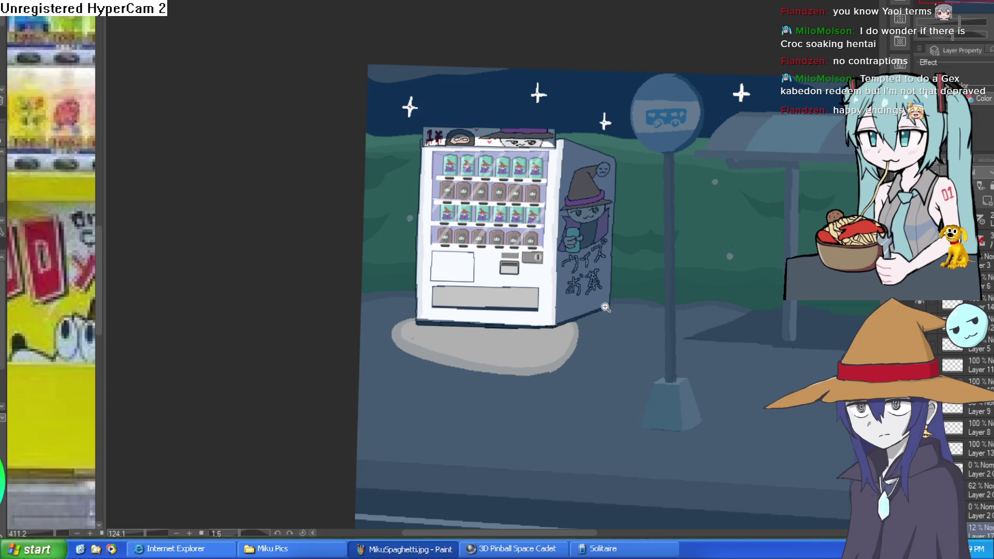
scroll(576, 286, up, 4)
scroll(576, 286, up, 3)
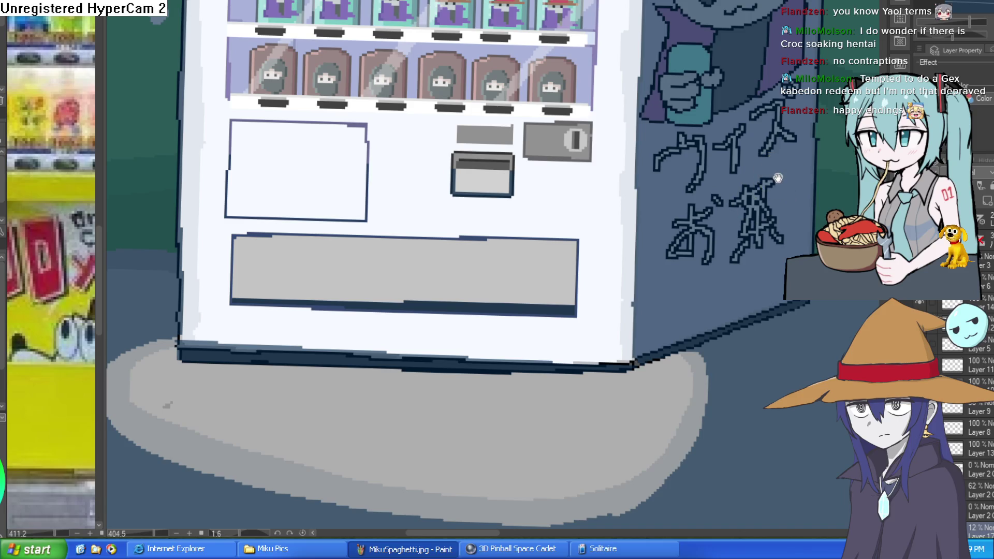
scroll(751, 191, down, 5)
drag(751, 191, 760, 194)
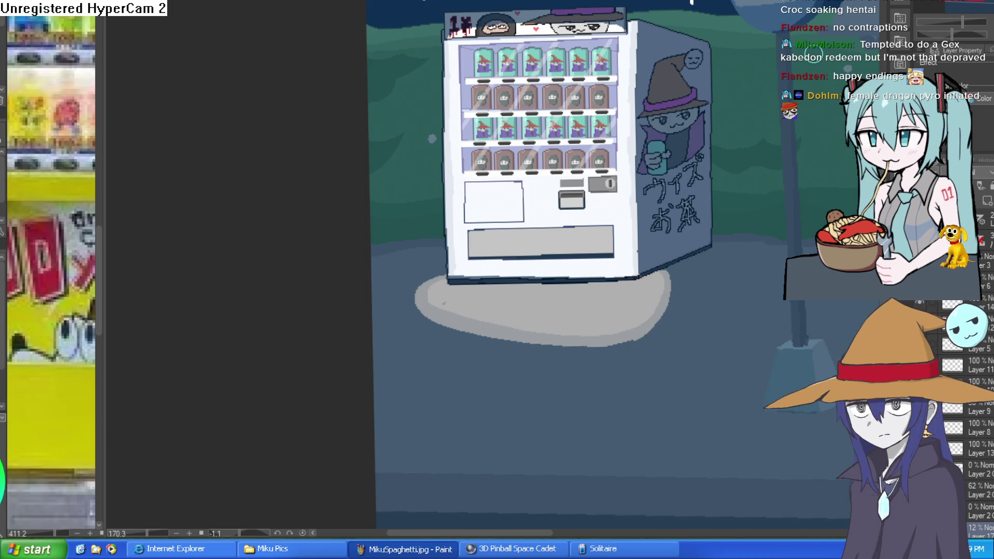
scroll(590, 270, down, 5)
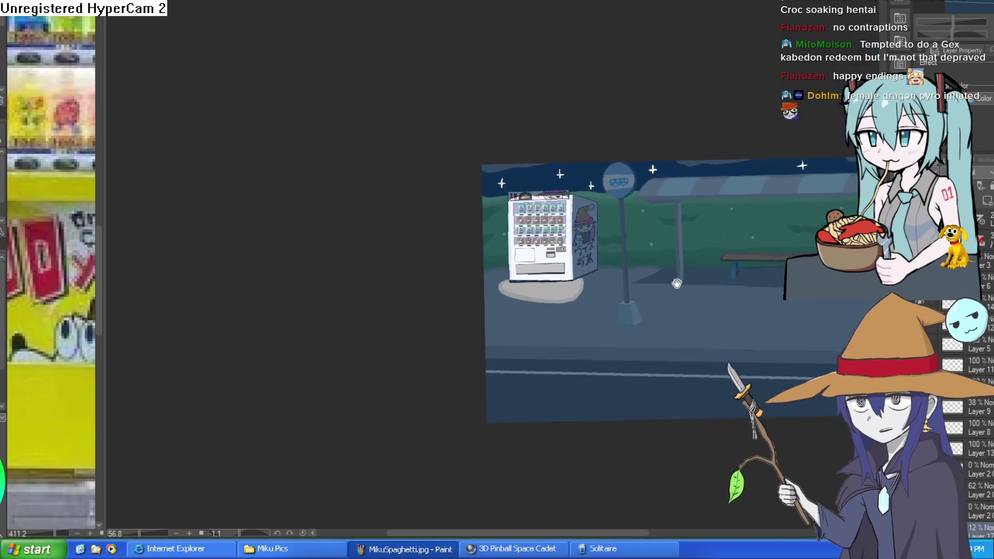
mouse_move(782, 266)
mouse_down()
mouse_move(682, 265)
mouse_move(721, 256)
mouse_move(714, 249)
mouse_move(780, 241)
mouse_up()
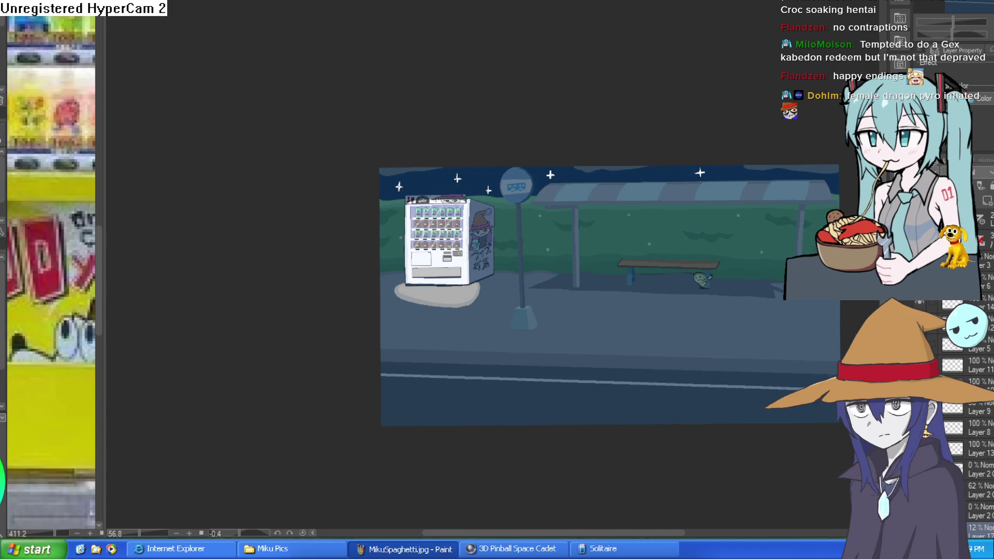
key(ctrl+alt+0)
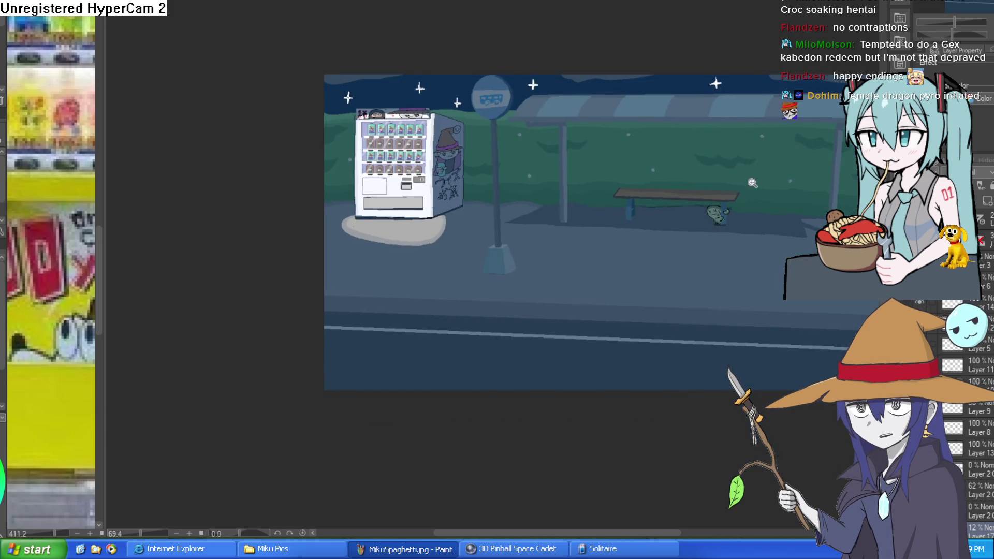
drag(524, 213, 585, 200)
scroll(673, 209, up, 2)
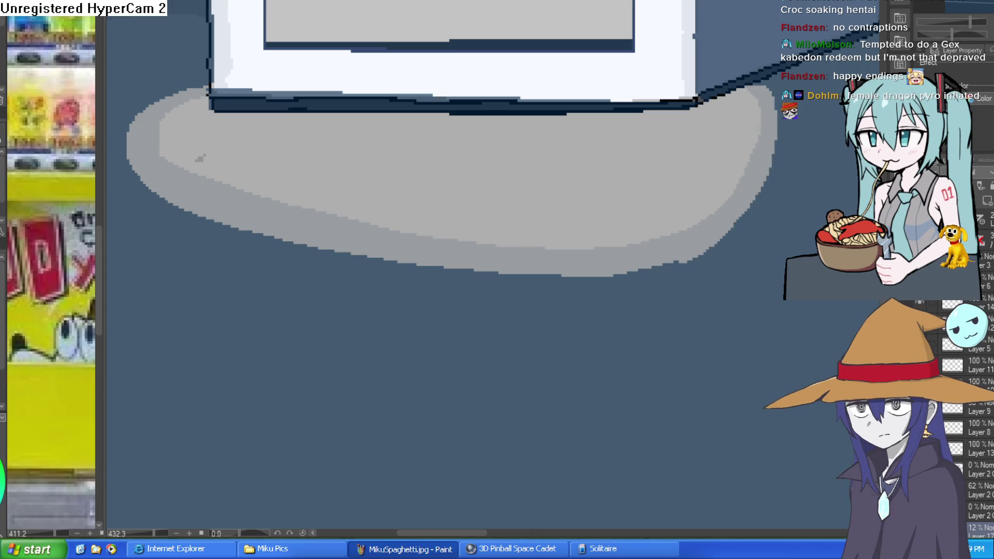
On a new layer, magic-wand the inner oval, paint light grey along its edge, and deselect
click(987, 202)
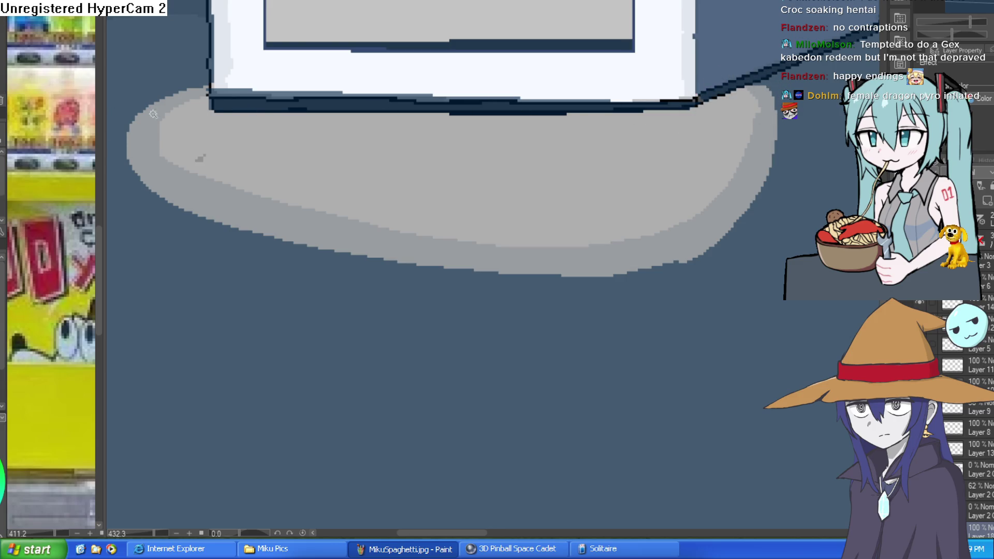
click(478, 169)
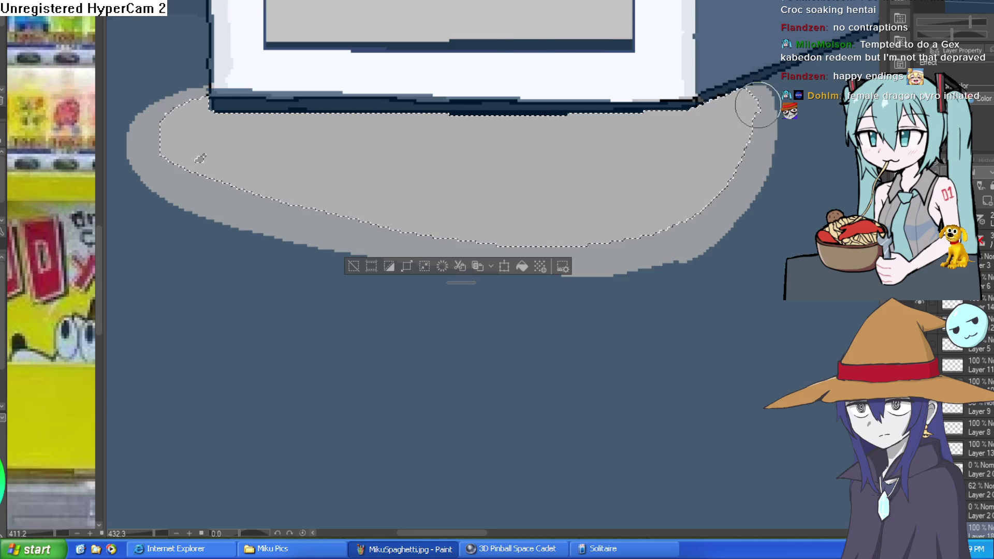
drag(717, 107, 672, 118)
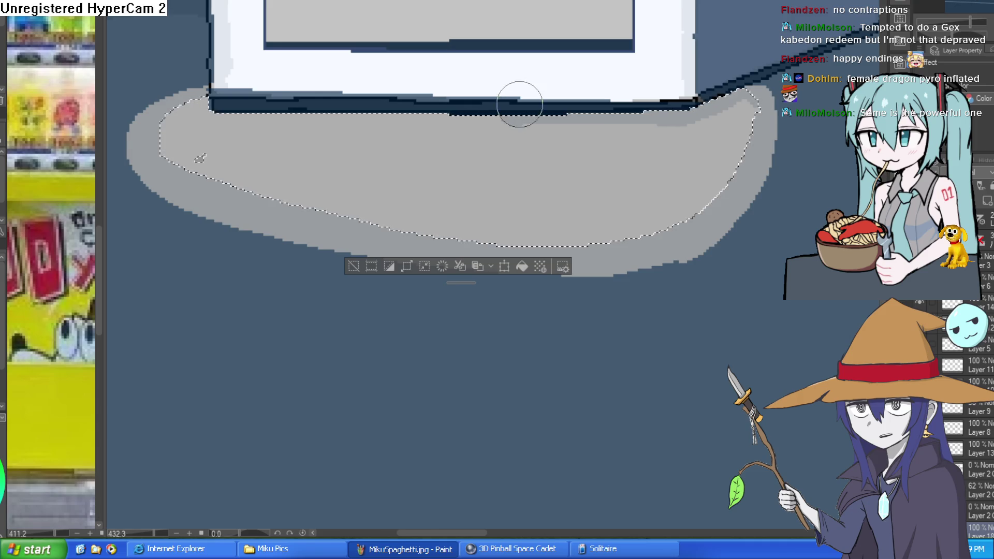
drag(666, 122, 633, 232)
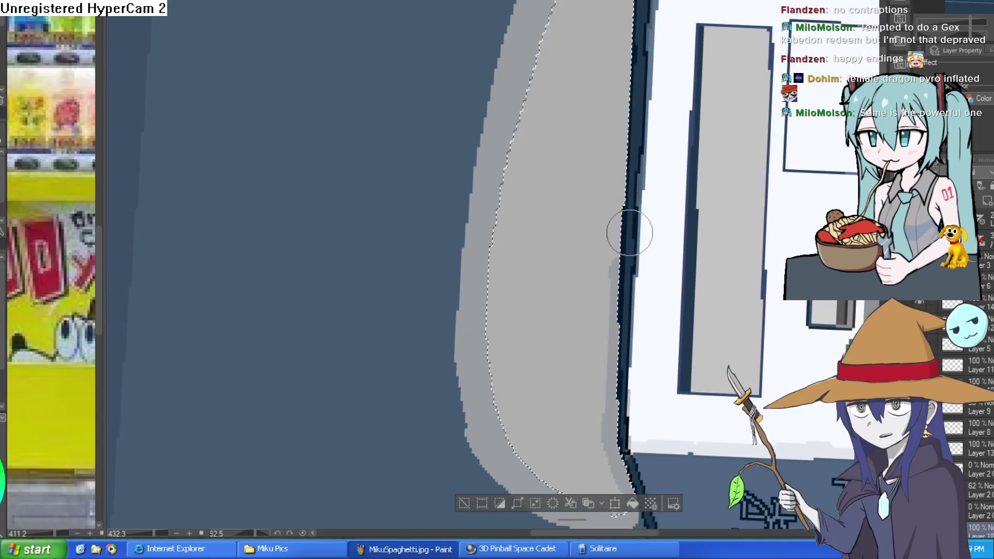
drag(621, 177, 546, 353)
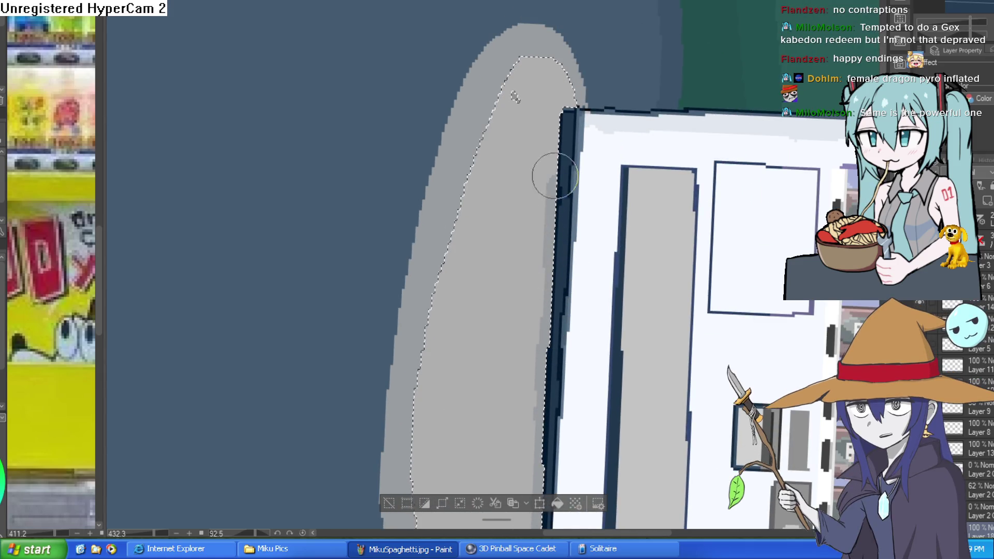
drag(580, 119, 667, 172)
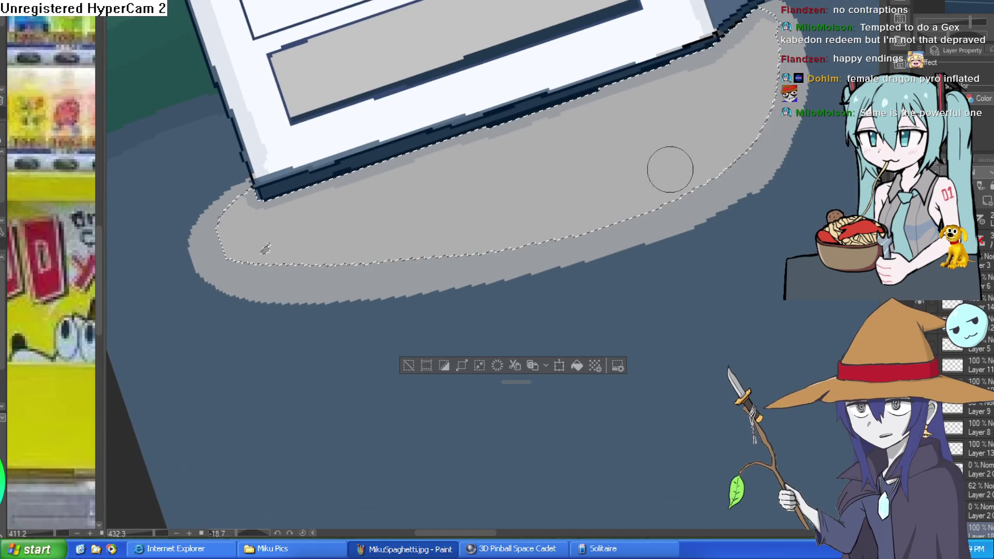
click(409, 365)
scroll(543, 272, down, 5)
scroll(543, 272, down, 3)
drag(544, 272, 665, 242)
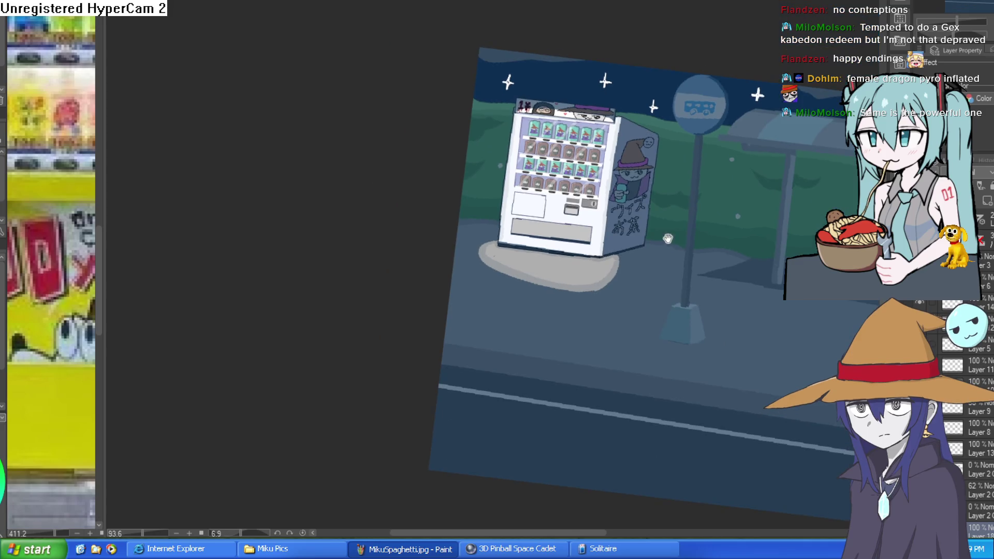
Tilt, zoom and pan the view across the vending machine and bus stop scene
scroll(642, 197, up, 2)
drag(958, 21, 961, 18)
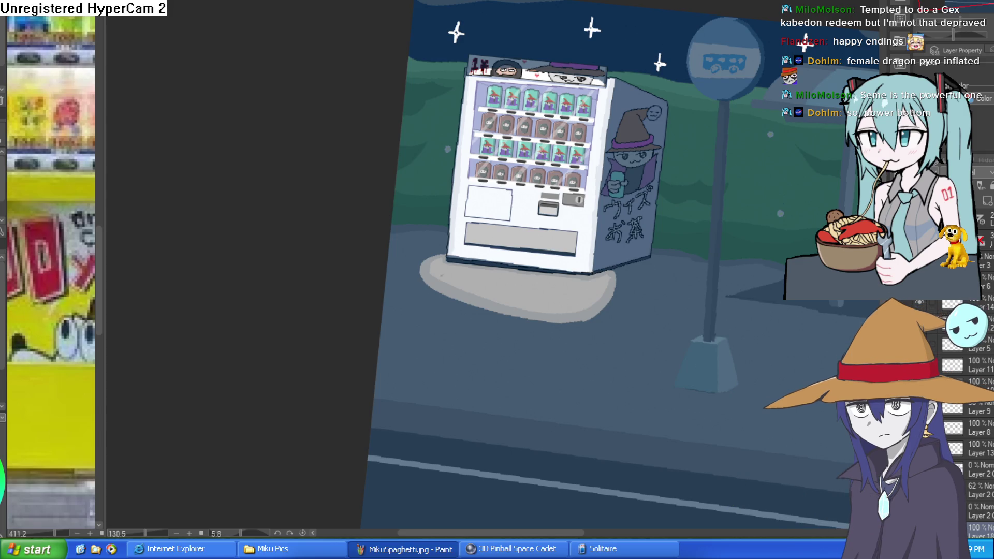
ctrl+click(635, 215)
scroll(635, 214, down, 2)
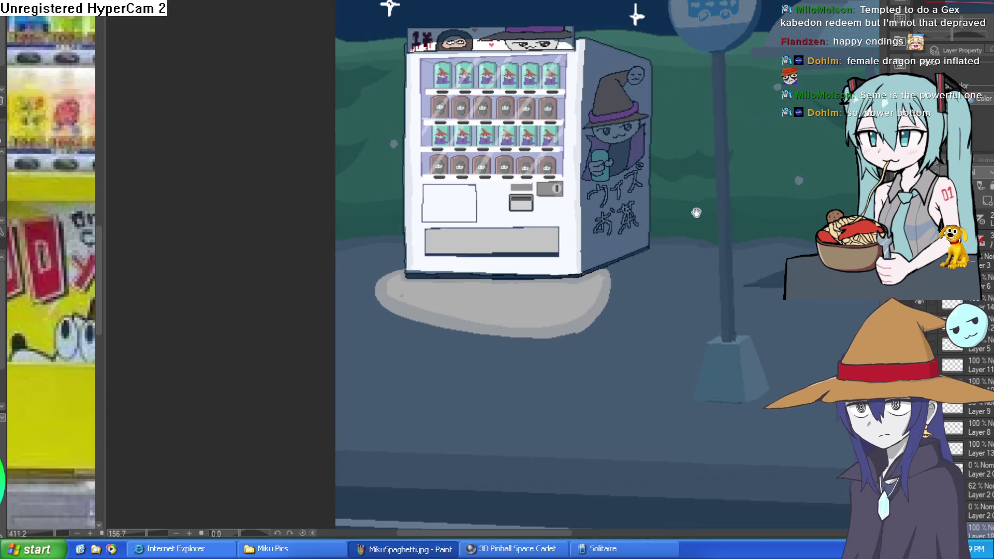
drag(678, 230, 664, 264)
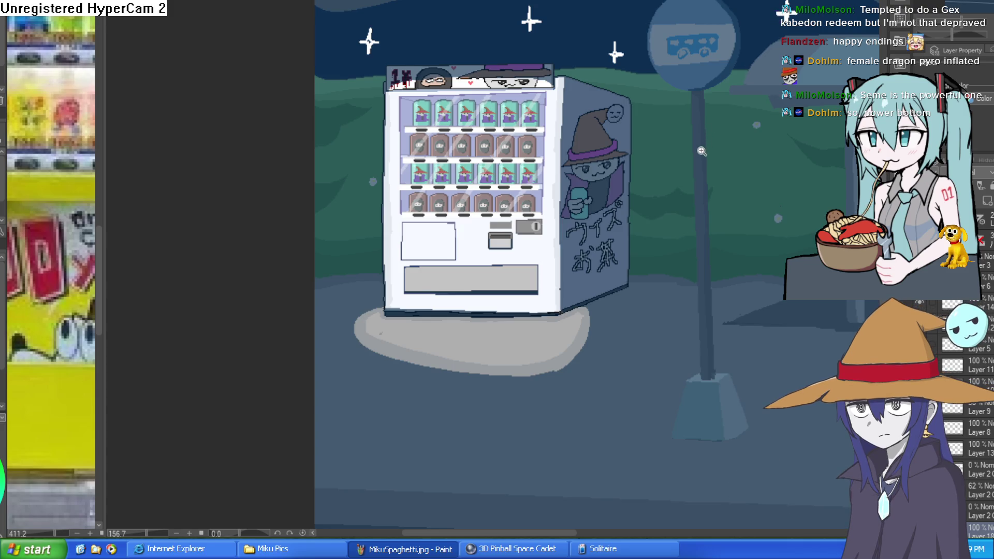
scroll(668, 155, down, 2)
scroll(753, 171, up, 4)
scroll(757, 196, down, 1)
drag(756, 196, 702, 227)
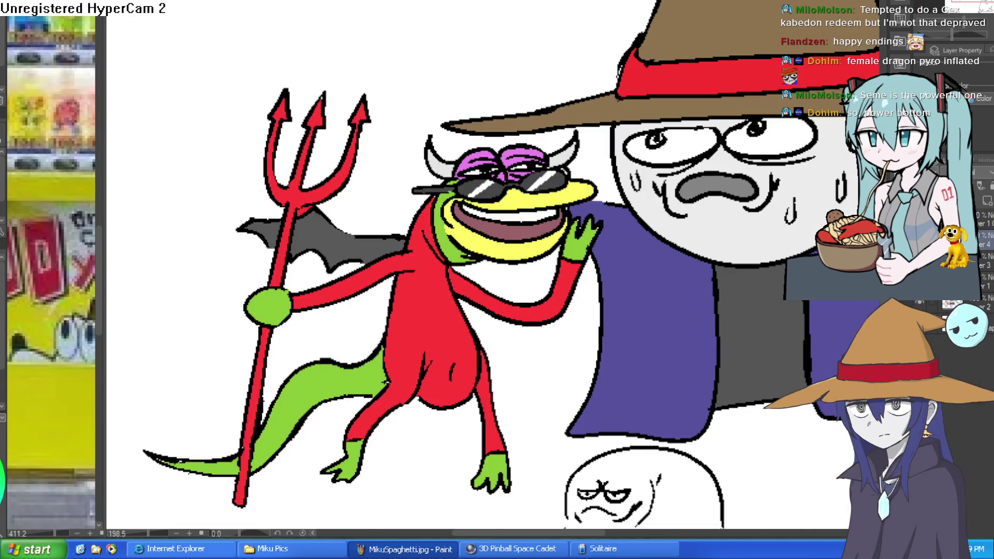
Return to the night bus-stop canvas and zoom out to see the whole scene
key(ctrl+Tab)
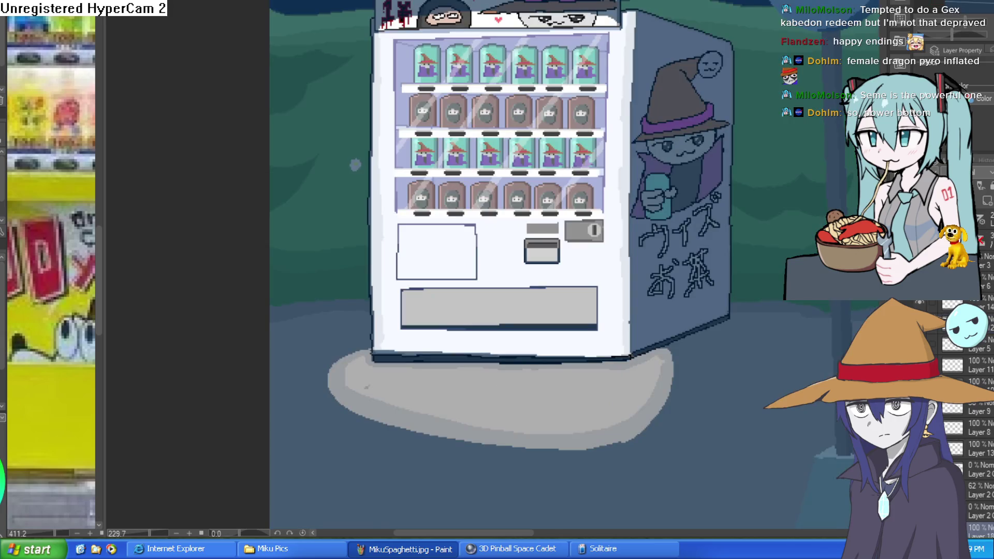
scroll(792, 190, down, 5)
mouse_move(792, 191)
mouse_down()
mouse_move(691, 166)
mouse_move(705, 213)
mouse_move(698, 224)
mouse_up()
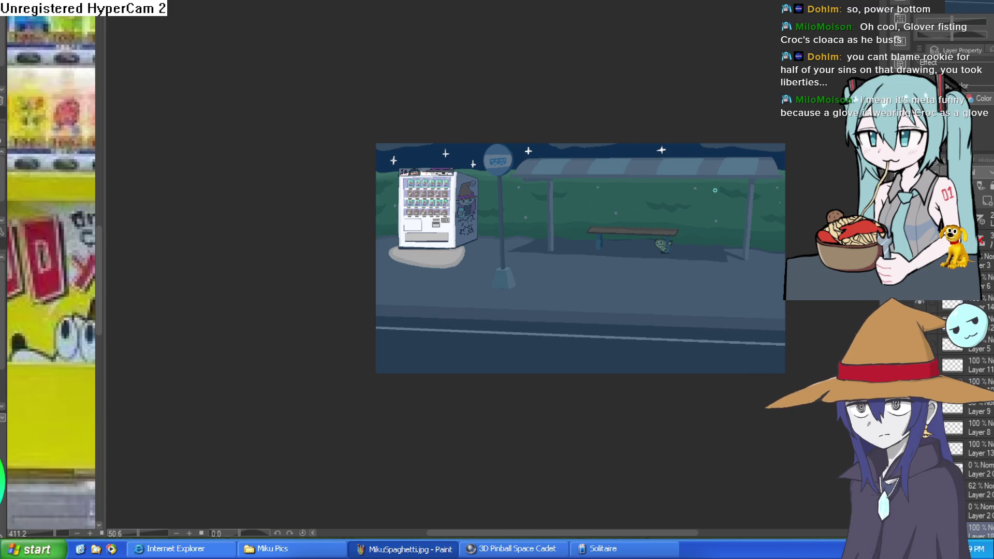
Zoom and pan between the vending machine and the wider bus stop to frame the ground beneath it
scroll(477, 244, up, 5)
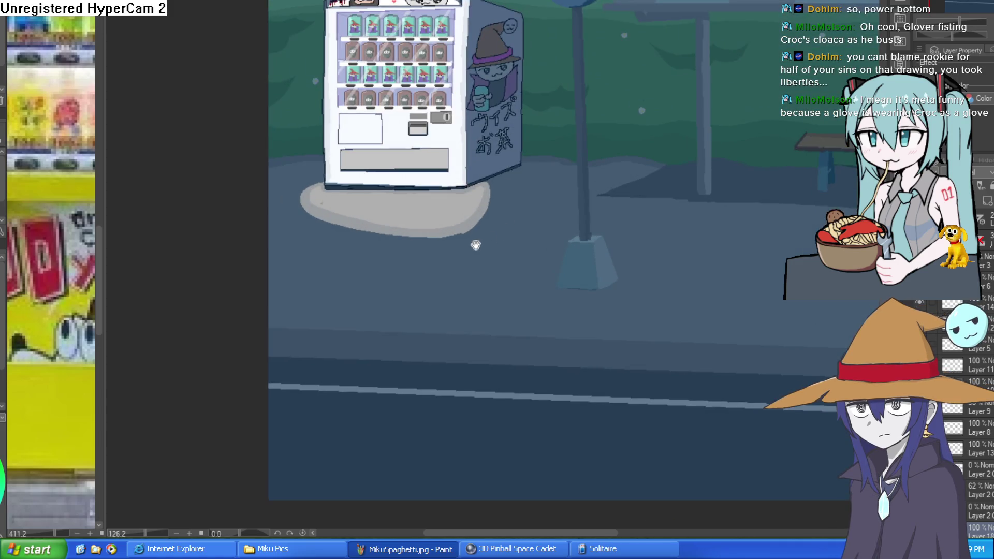
drag(477, 245, 572, 248)
scroll(551, 244, up, 3)
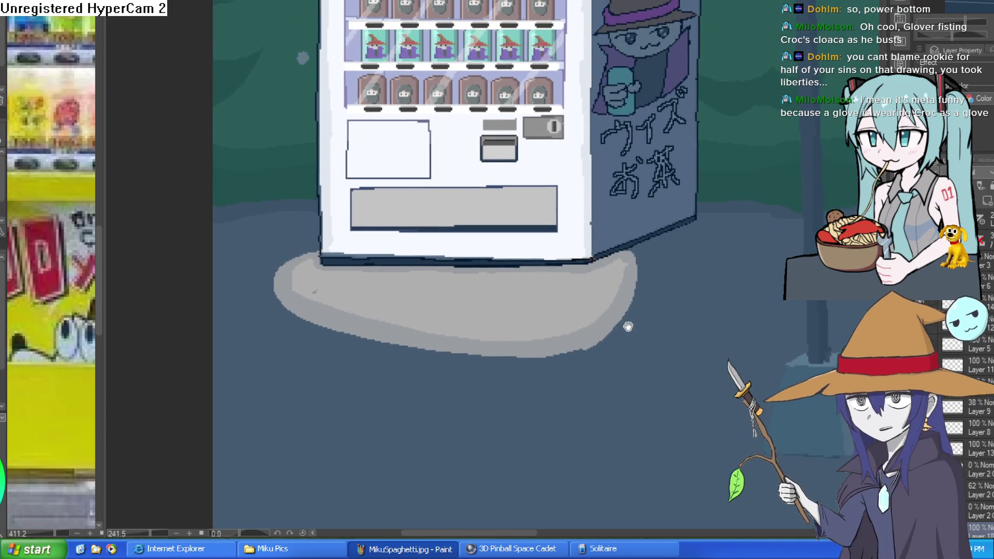
scroll(627, 326, down, 5)
mouse_move(677, 377)
mouse_down()
mouse_move(621, 381)
mouse_move(612, 367)
mouse_up()
scroll(622, 381, up, 2)
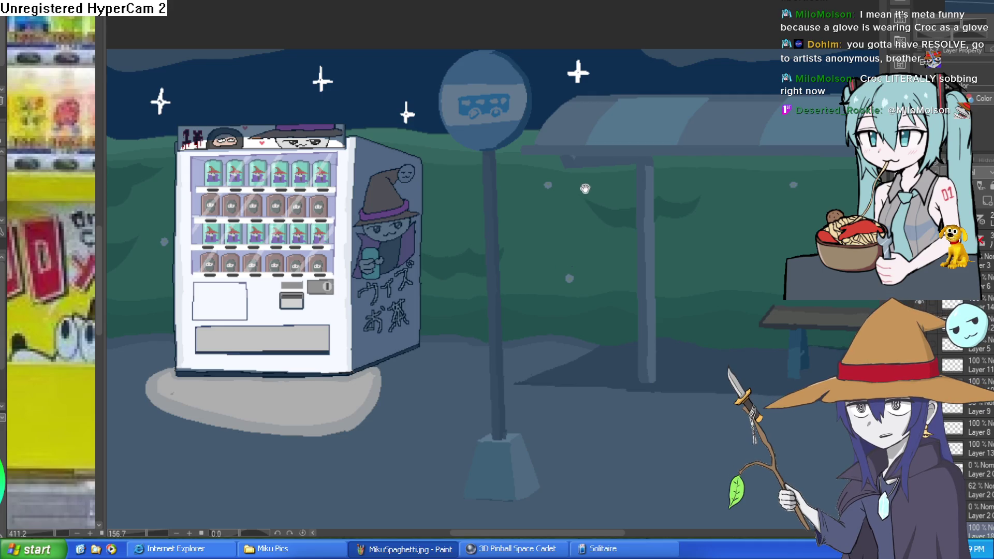
scroll(623, 197, down, 3)
drag(623, 197, 623, 319)
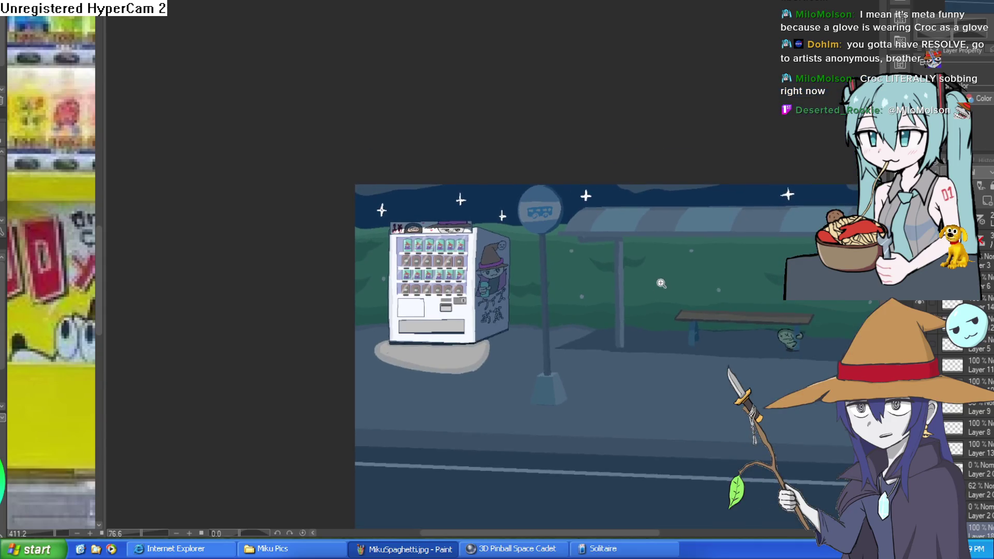
scroll(658, 226, up, 3)
scroll(658, 226, down, 3)
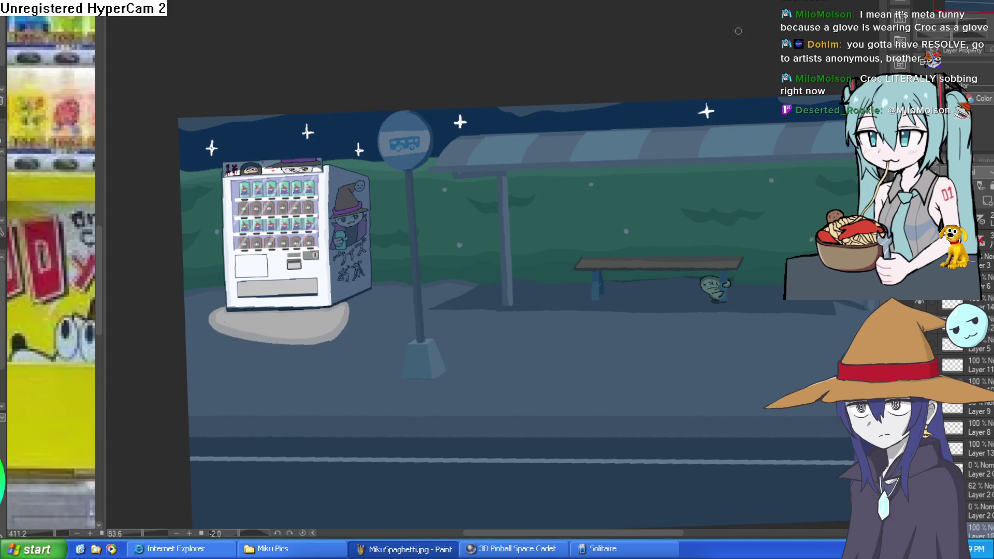
key(ctrl+Tab)
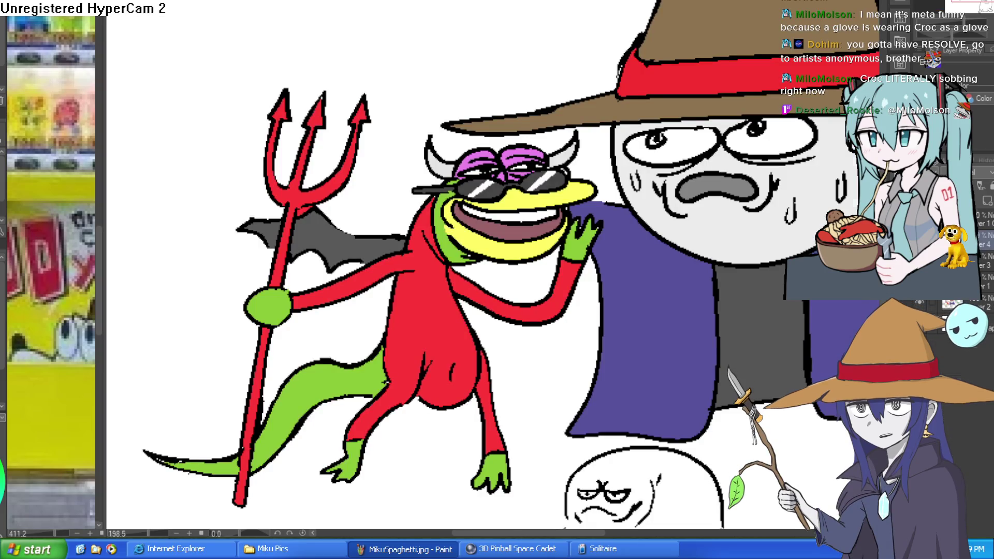
key(ctrl+Tab)
key(ctrl+Tab)
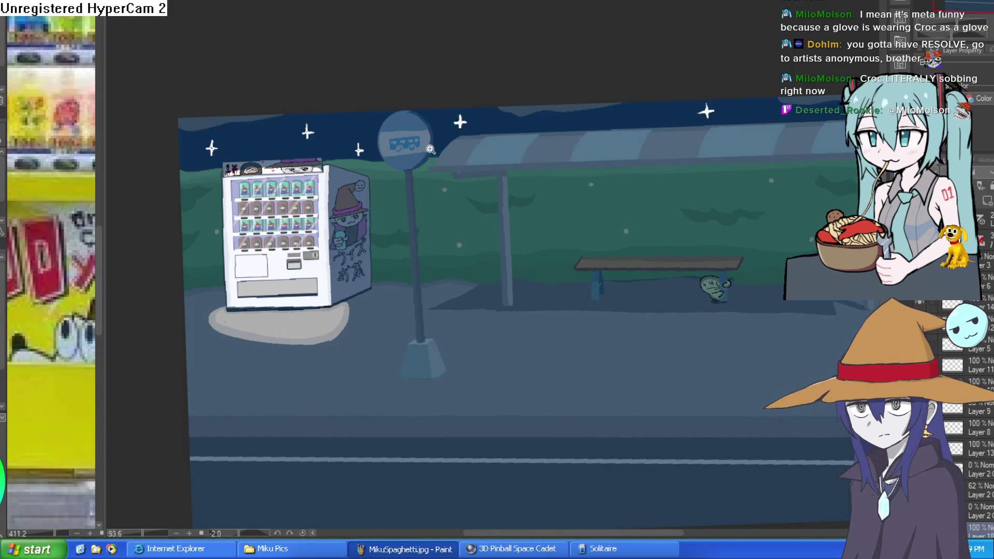
scroll(444, 143, up, 4)
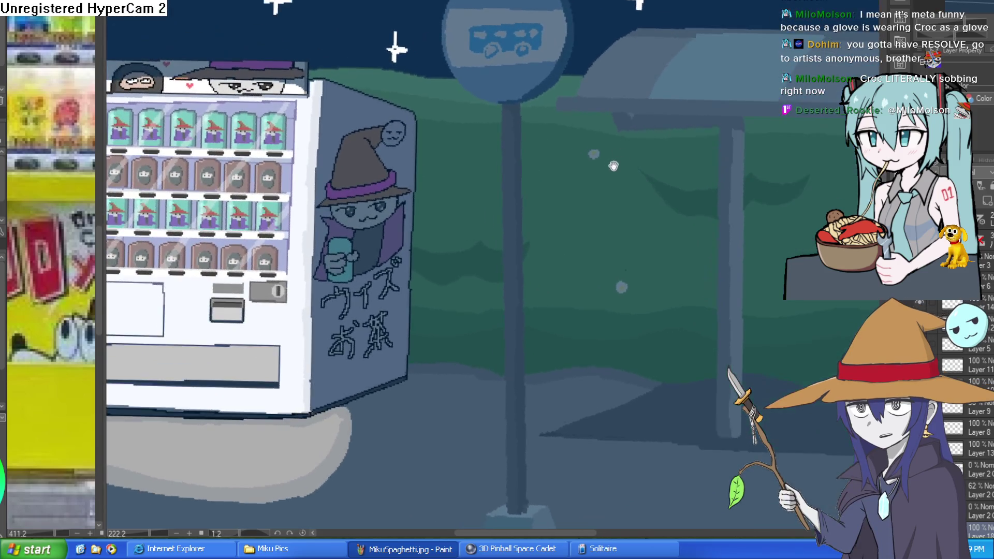
drag(615, 164, 714, 132)
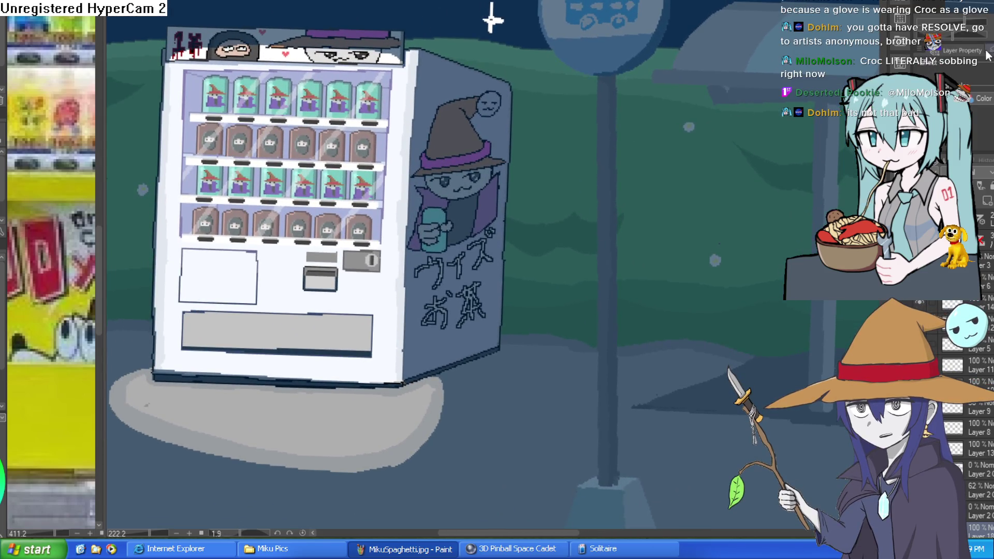
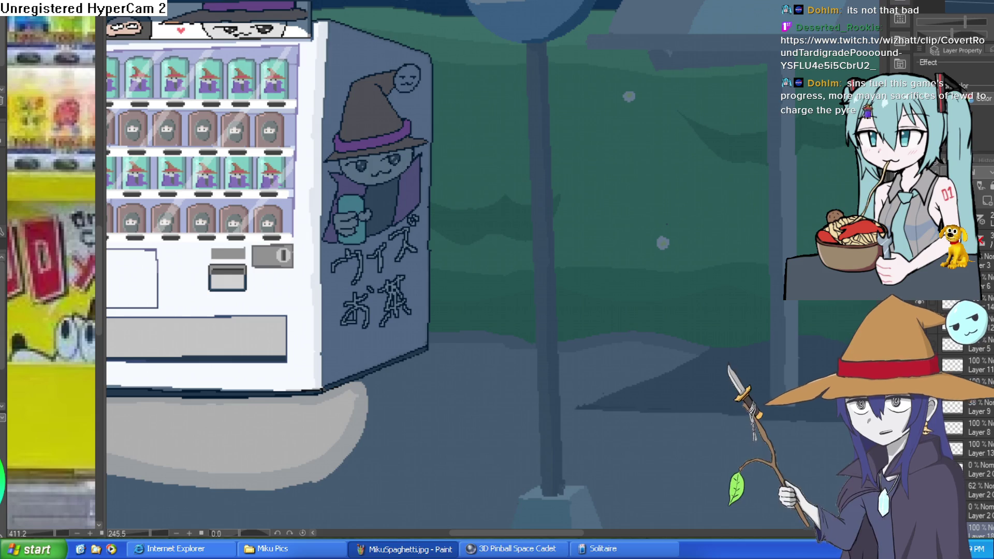
Pan over the night bus-stop scene's vending machine, then switch to the frog and wizard document
scroll(670, 181, down, 5)
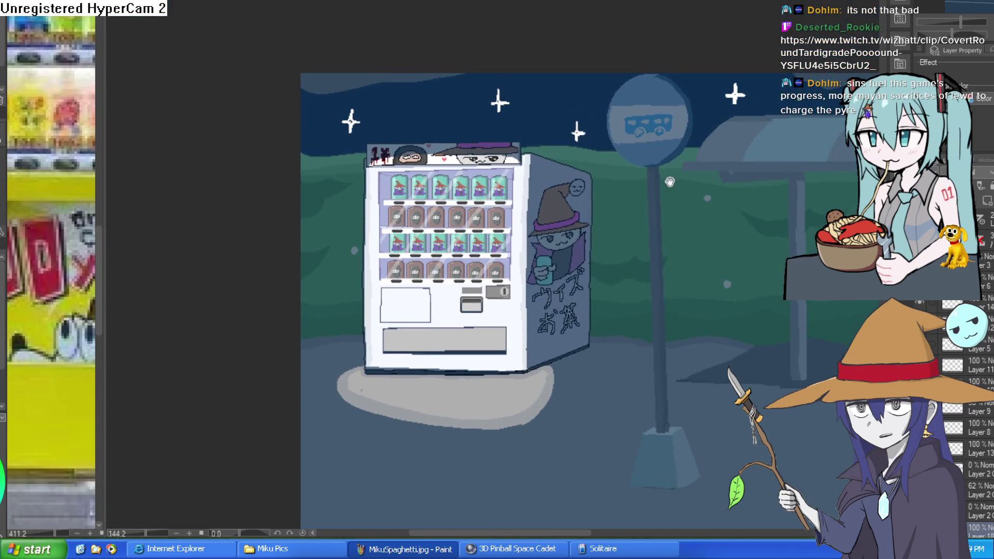
drag(670, 181, 663, 209)
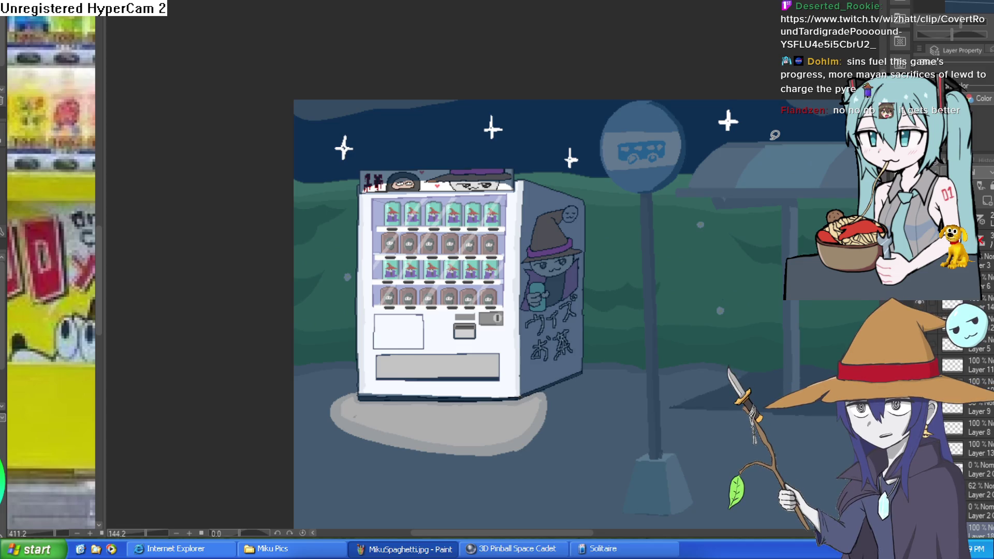
mouse_move(623, 293)
mouse_down()
mouse_move(605, 229)
mouse_move(655, 259)
mouse_move(624, 259)
mouse_move(528, 223)
mouse_up()
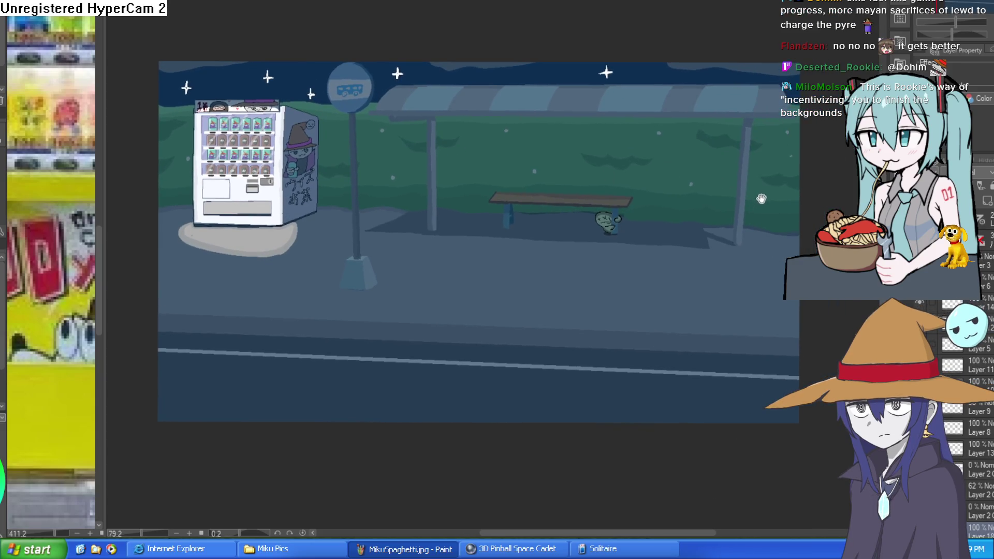
scroll(256, 140, up, 5)
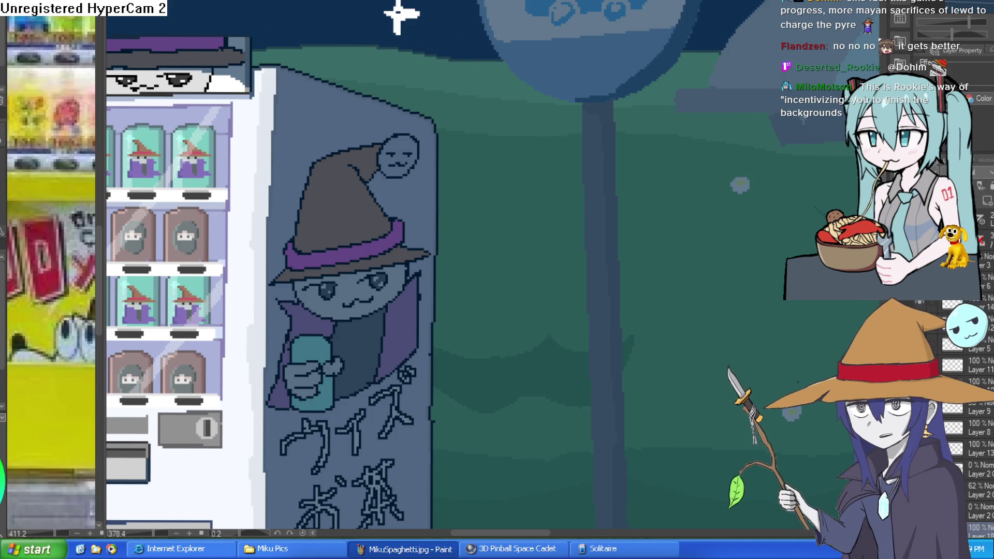
key(ctrl+Tab)
Zoom in on the crying crocodile's face and turn the canvas back toward level
drag(838, 155, 777, 152)
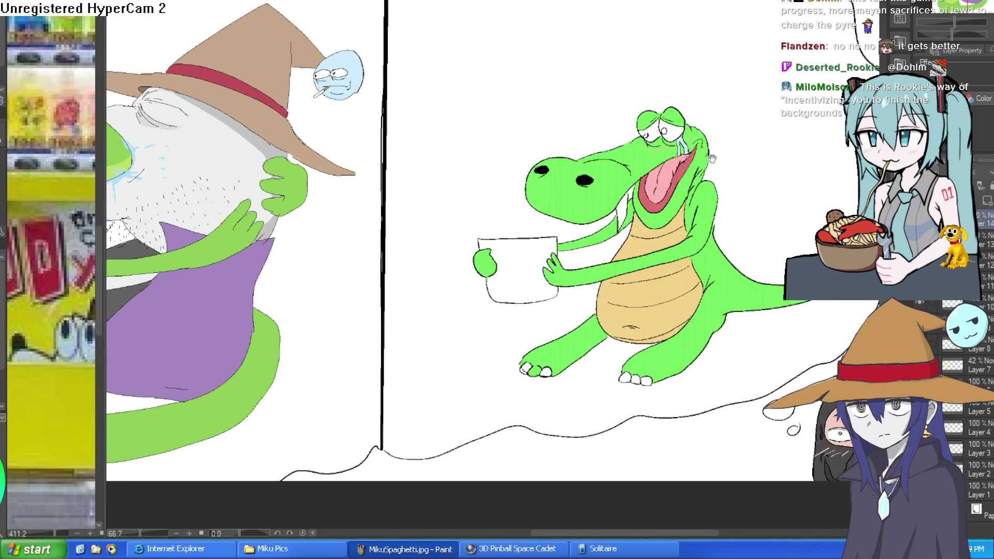
scroll(716, 118, up, 3)
scroll(716, 118, up, 4)
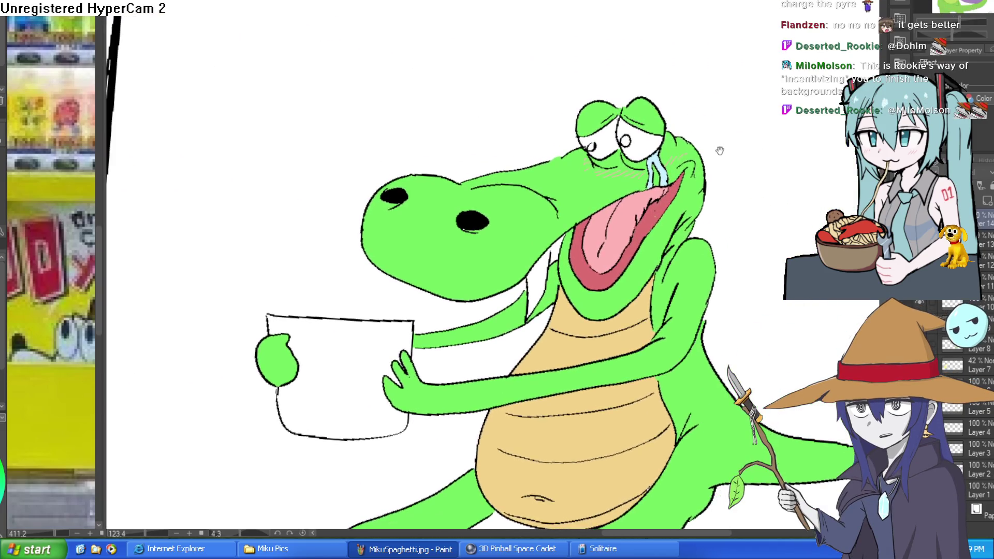
scroll(662, 143, down, 3)
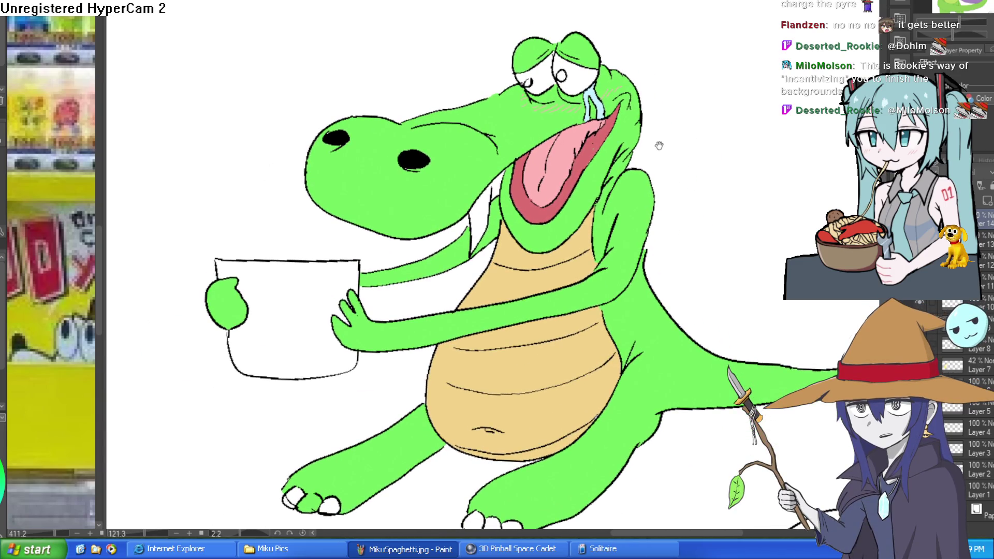
scroll(643, 147, up, 3)
scroll(643, 147, down, 3)
scroll(642, 147, up, 4)
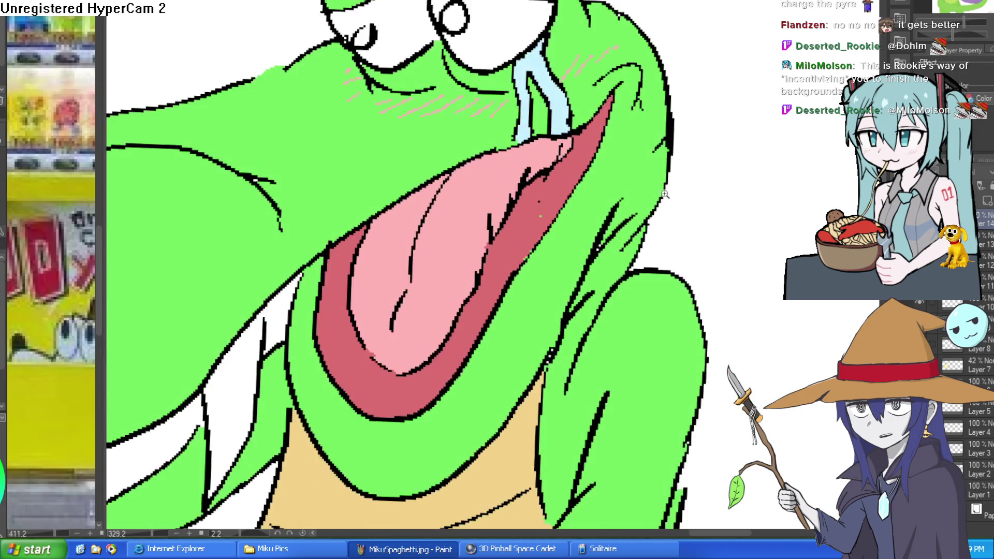
scroll(677, 222, down, 4)
scroll(691, 146, up, 3)
scroll(690, 147, down, 10)
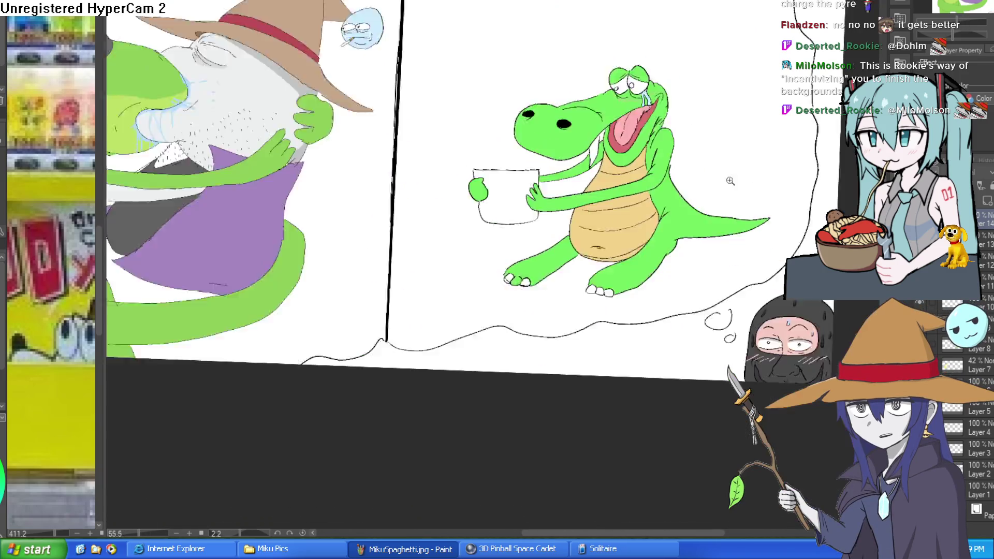
scroll(673, 211, up, 8)
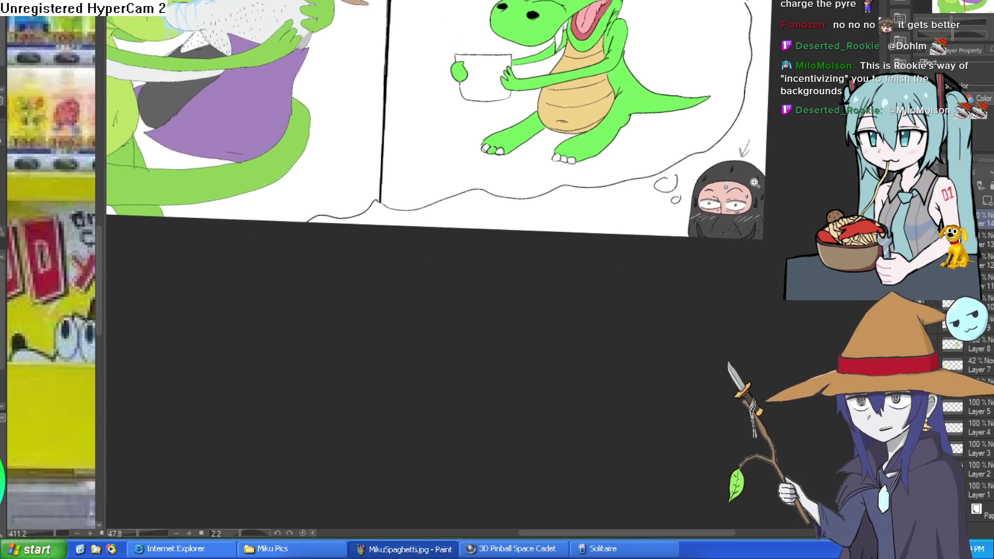
scroll(646, 197, down, 2)
scroll(647, 199, up, 4)
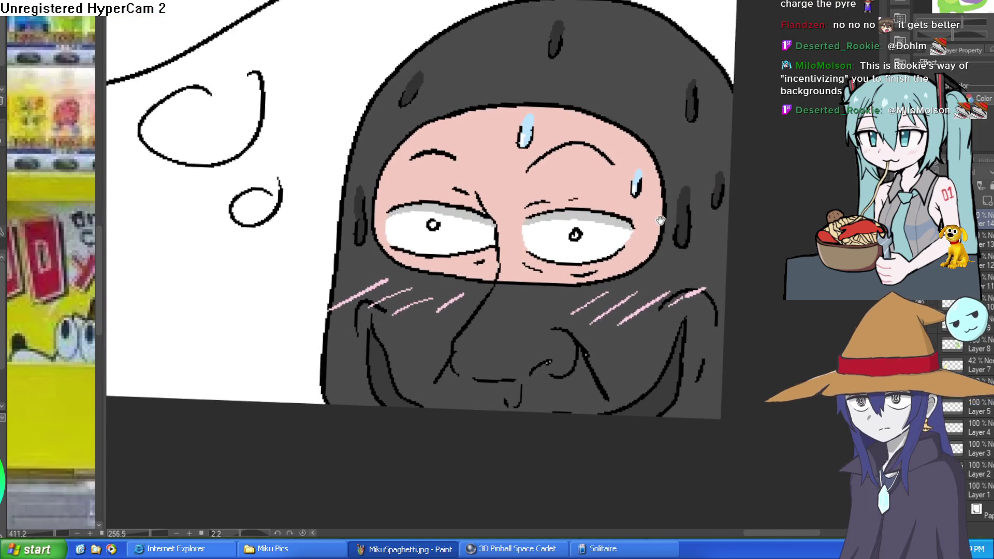
scroll(657, 202, down, 8)
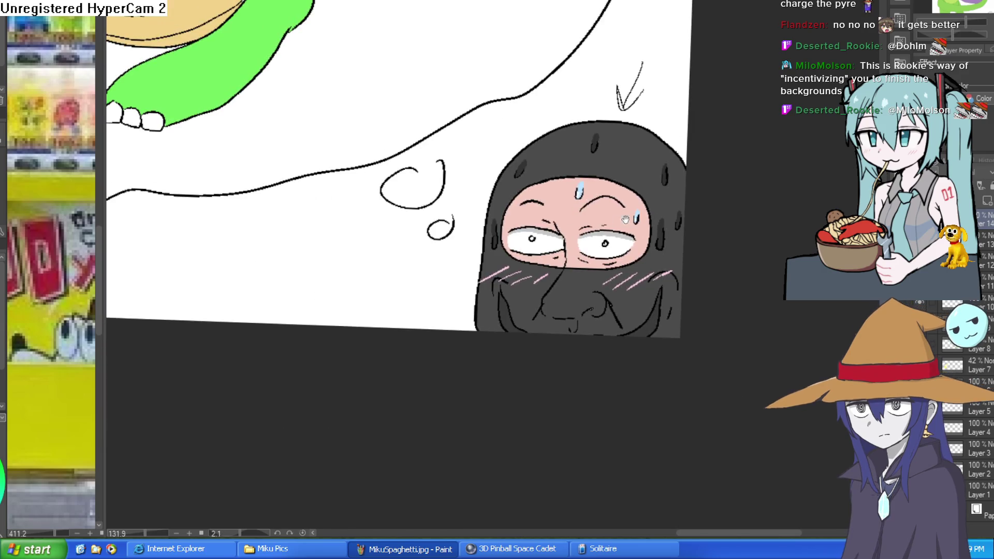
drag(600, 258, 628, 216)
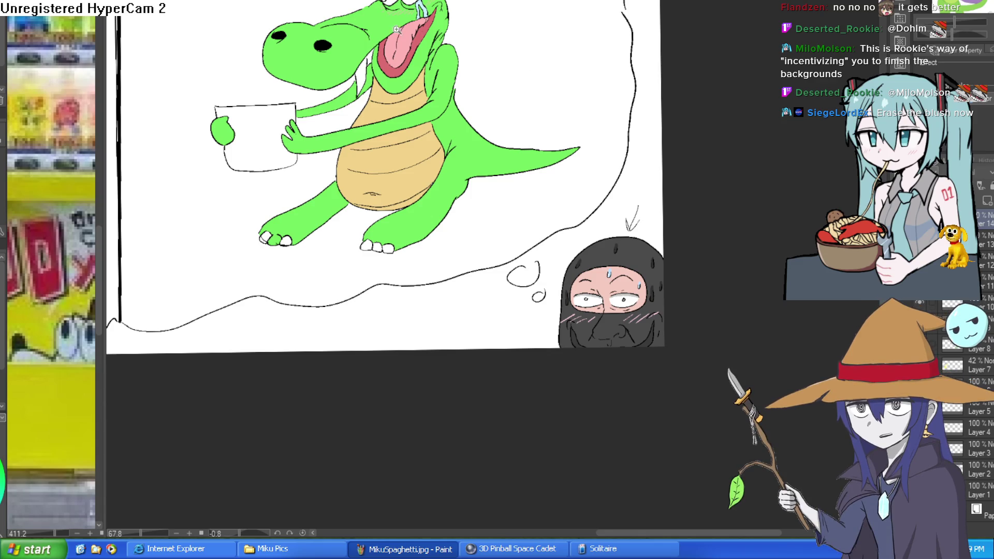
scroll(393, 31, up, 6)
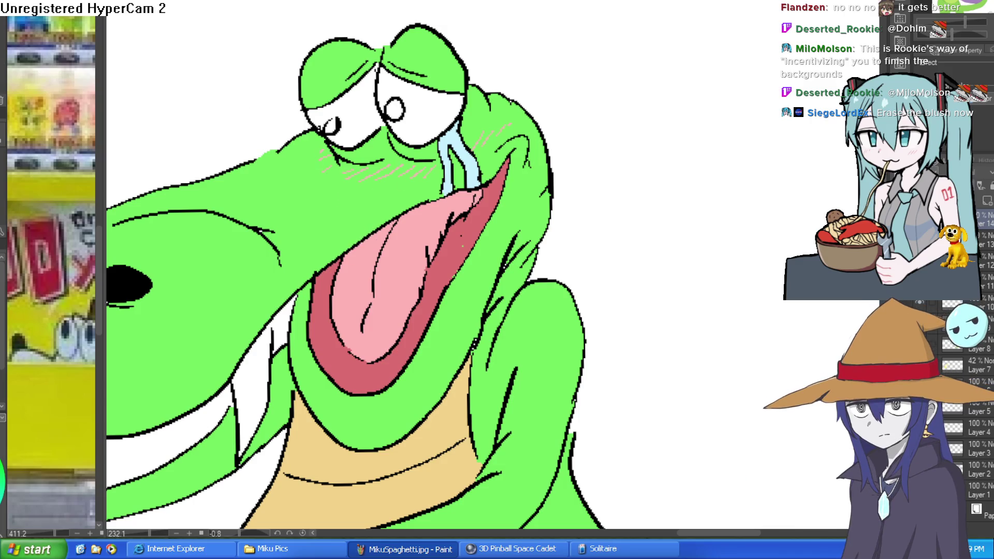
Add a new layer and erase the pink blush on the crocodile's first cheek
key(ctrl+shift+n)
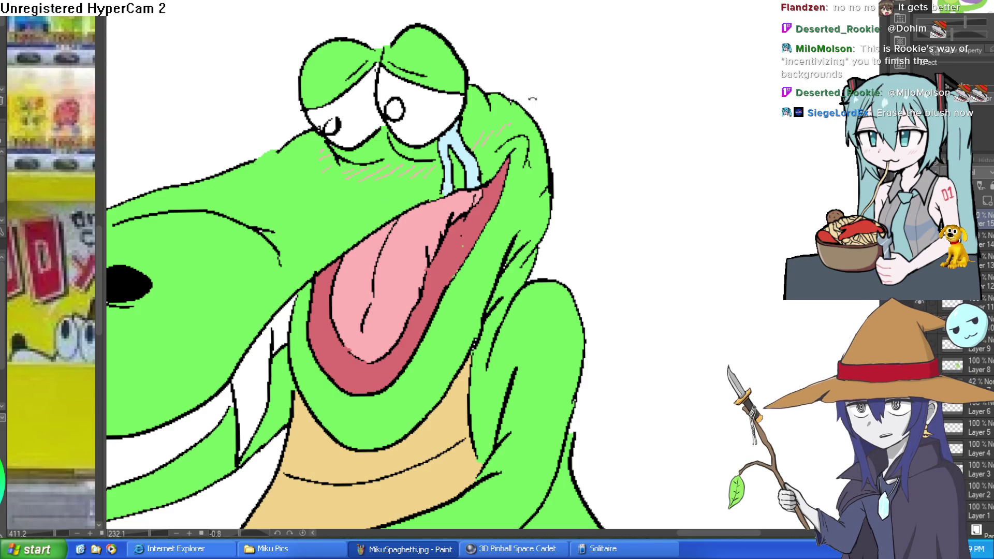
scroll(402, 171, up, 3)
mouse_move(403, 171)
mouse_down()
mouse_move(329, 200)
mouse_move(331, 182)
mouse_move(262, 211)
mouse_move(245, 202)
mouse_move(190, 231)
mouse_move(411, 160)
mouse_move(390, 169)
mouse_move(371, 103)
mouse_move(403, 140)
mouse_up()
Pan to the other cheek, recentre the hugging characters, and reset the canvas rotation
mouse_move(779, 69)
mouse_down()
mouse_move(546, 198)
mouse_move(570, 192)
mouse_move(569, 156)
mouse_move(585, 137)
mouse_move(578, 141)
mouse_move(657, 167)
mouse_move(668, 160)
mouse_up()
scroll(578, 141, down, 10)
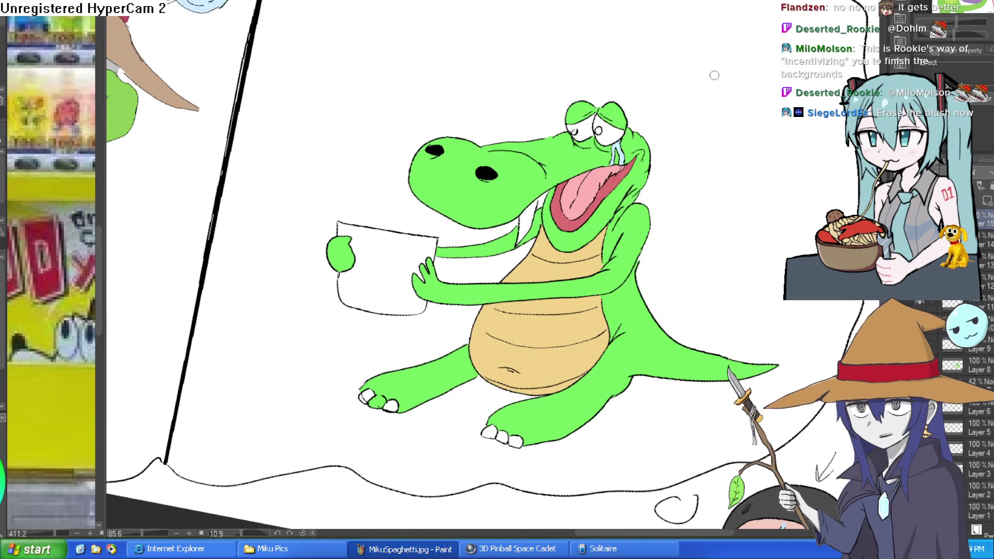
mouse_move(393, 243)
mouse_down()
mouse_move(722, 241)
mouse_move(715, 217)
mouse_up()
scroll(722, 240, down, 2)
drag(570, 208, 736, 233)
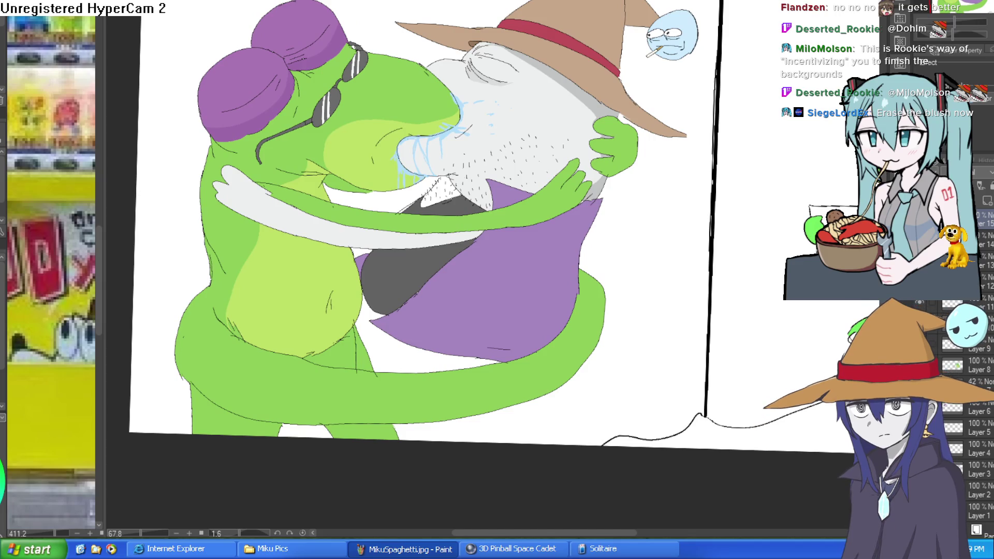
key(Home)
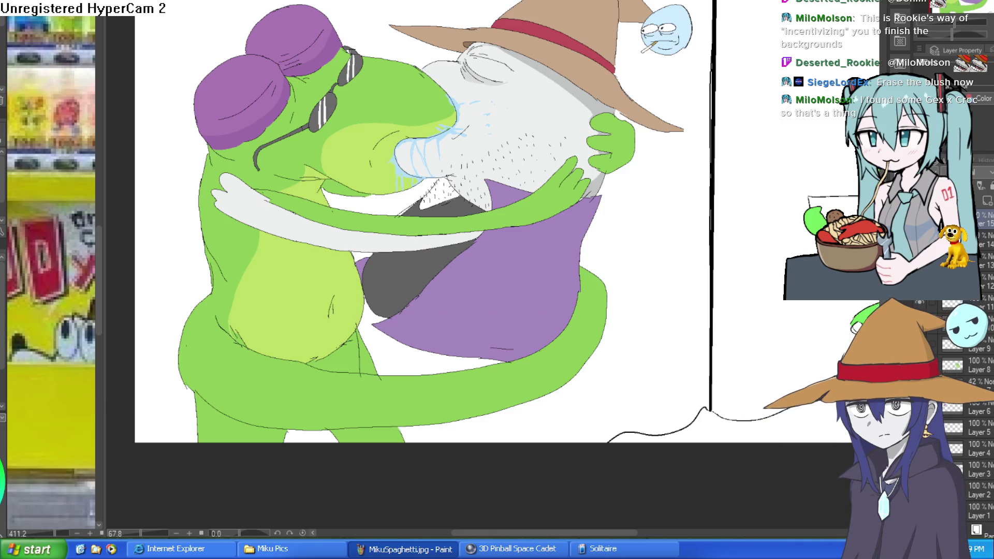
Switch back to the pixel-art vending machine document
key(ctrl+Tab)
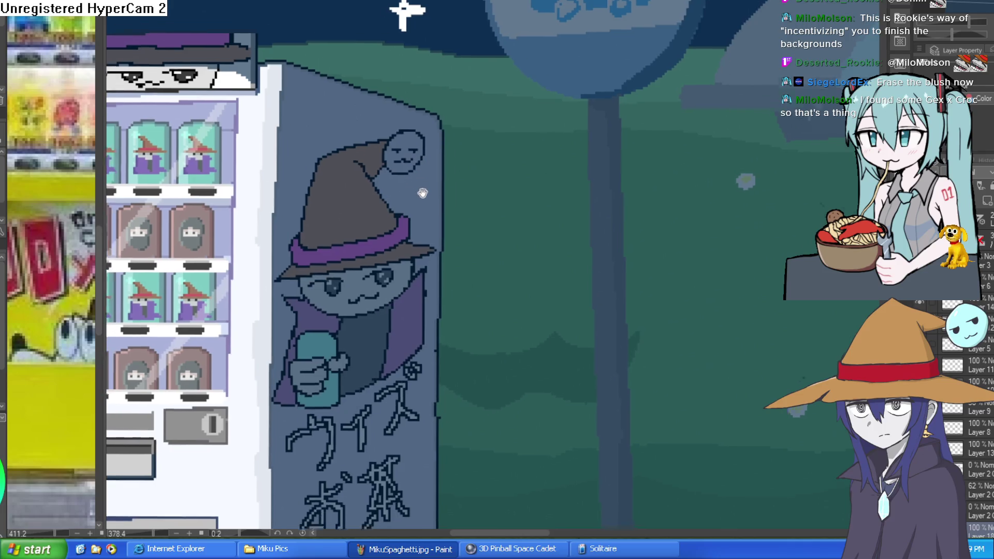
Zoom to the vending machine's base, pick light grey, and stroke over the corner's dark outline
scroll(452, 143, down, 3)
mouse_move(606, 104)
mouse_down()
mouse_move(657, 102)
mouse_move(619, 122)
mouse_up()
scroll(656, 102, down, 3)
scroll(517, 215, up, 9)
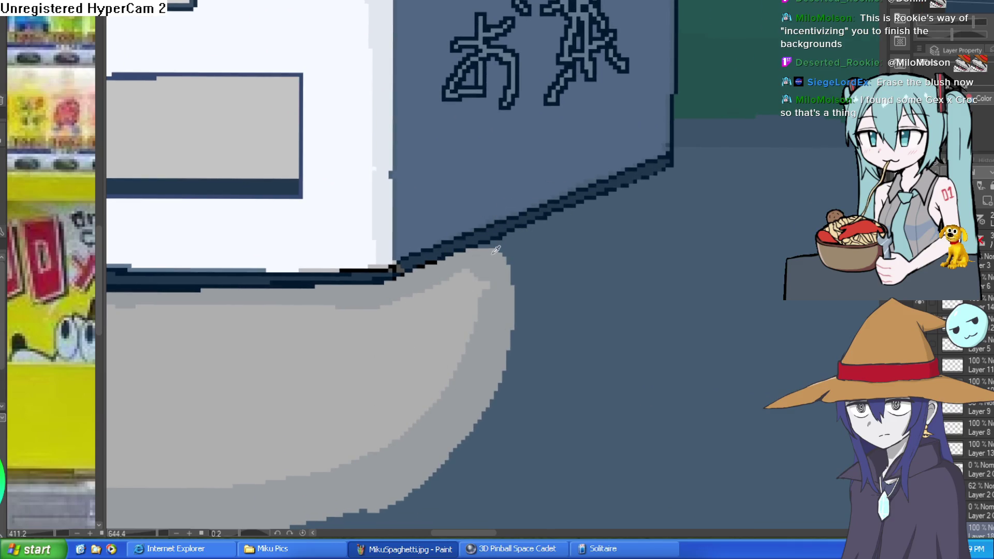
click(493, 265)
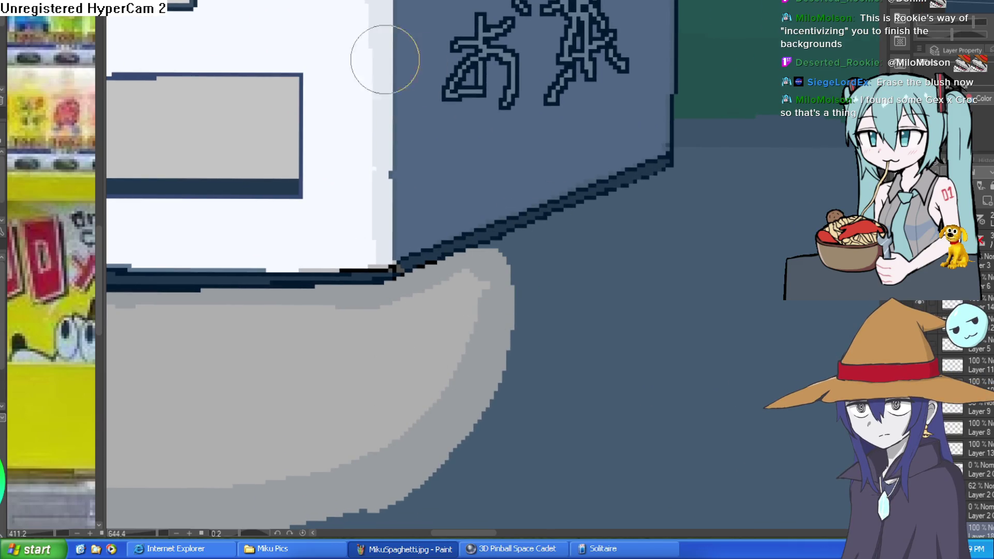
mouse_move(520, 277)
mouse_down()
mouse_move(527, 235)
mouse_move(492, 255)
mouse_move(532, 229)
mouse_move(506, 281)
mouse_up()
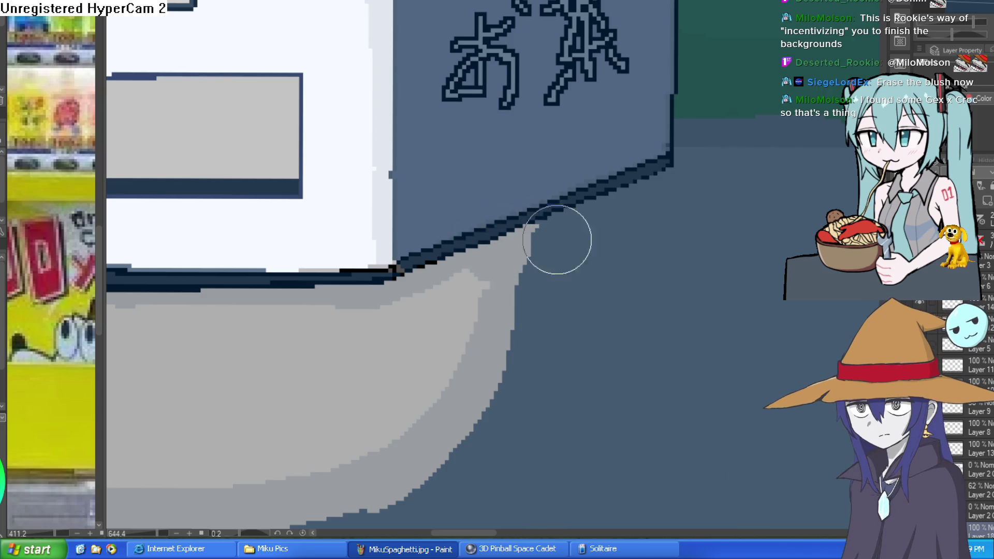
scroll(570, 230, down, 5)
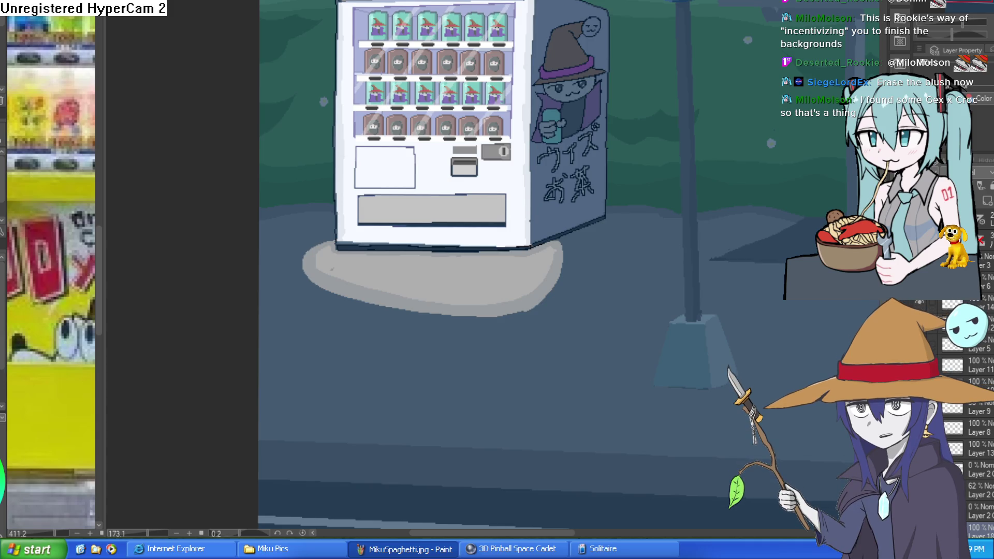
Cycle past the daytime bus-stop, perspective room and Atheneum storefront files to the Miku-with-mace drawing
key(ctrl+Tab)
key(ctrl+Tab)
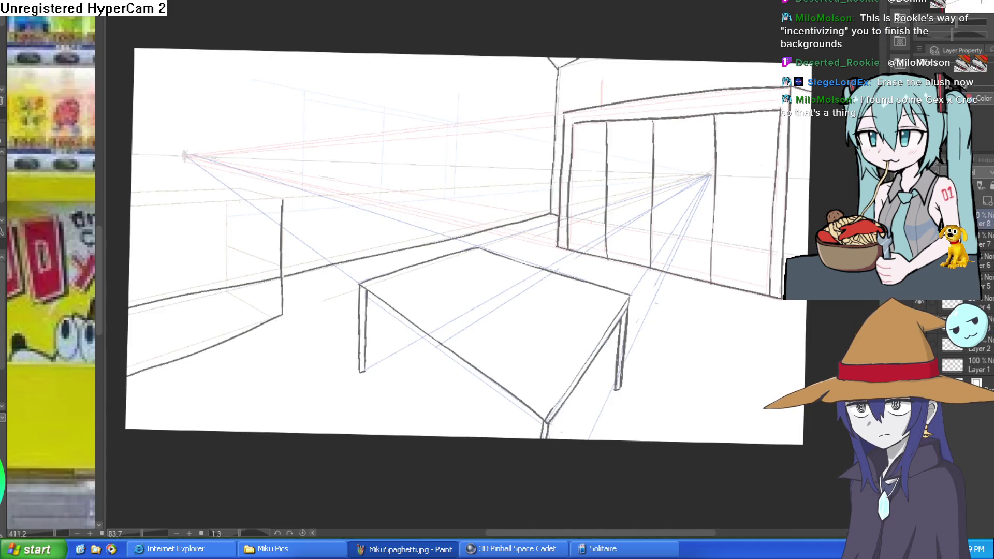
key(ctrl+Tab)
key(ctrl+Tab)
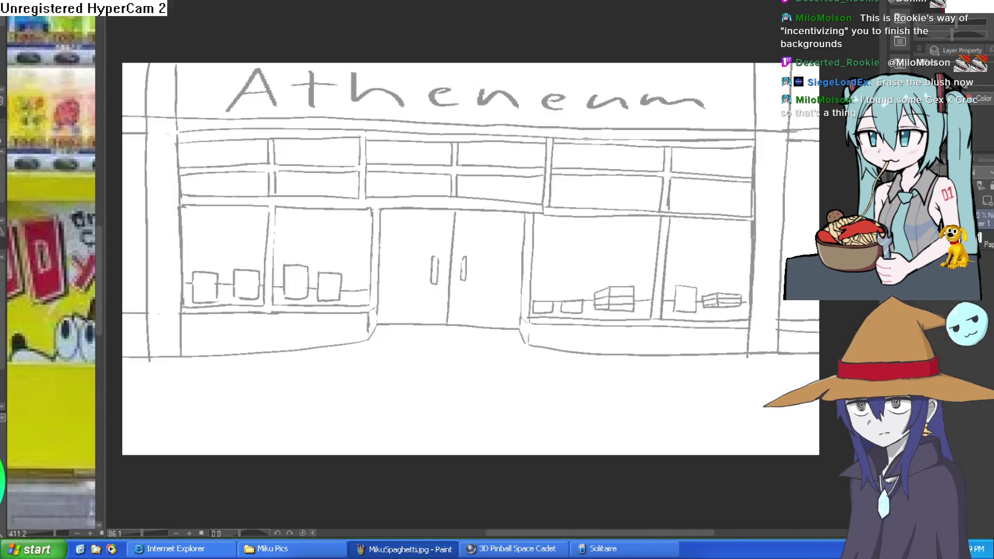
key(ctrl+Tab)
key(ctrl+Tab)
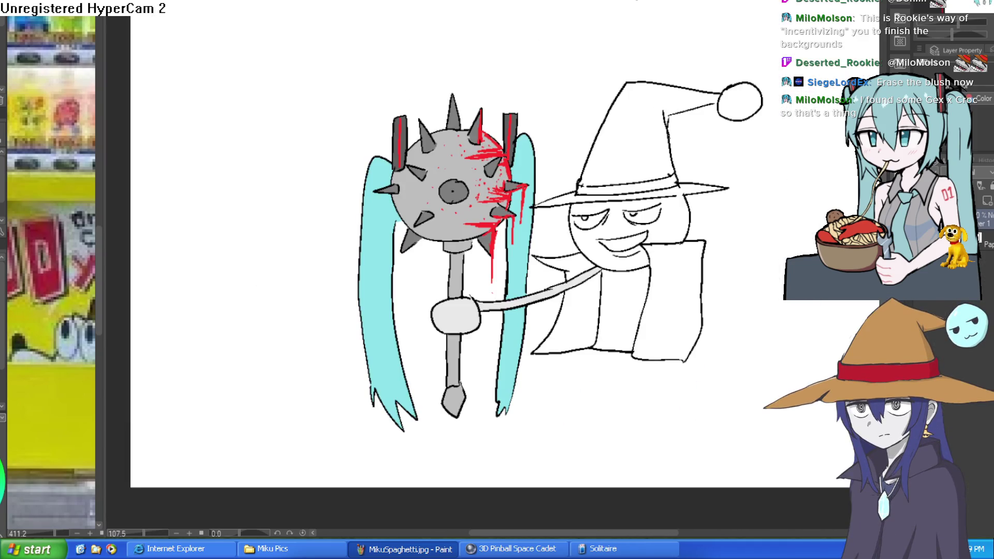
key(ctrl+Tab)
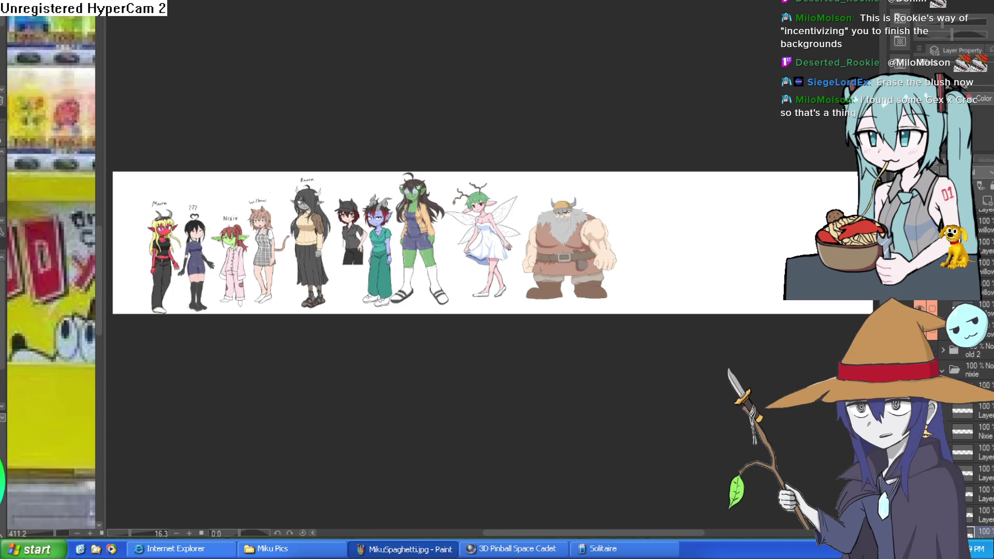
Pan across the lineup, then undo and redo the pink fill on Nixie's pajamas
drag(501, 166, 570, 104)
scroll(449, 157, up, 4)
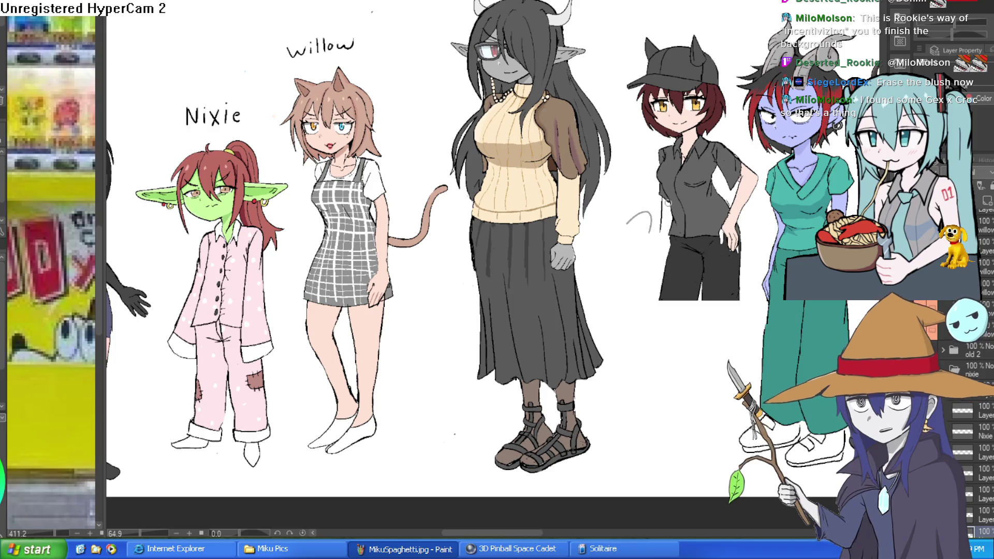
drag(613, 230, 648, 207)
scroll(974, 415, down, 3)
key(ctrl+z)
key(ctrl+y)
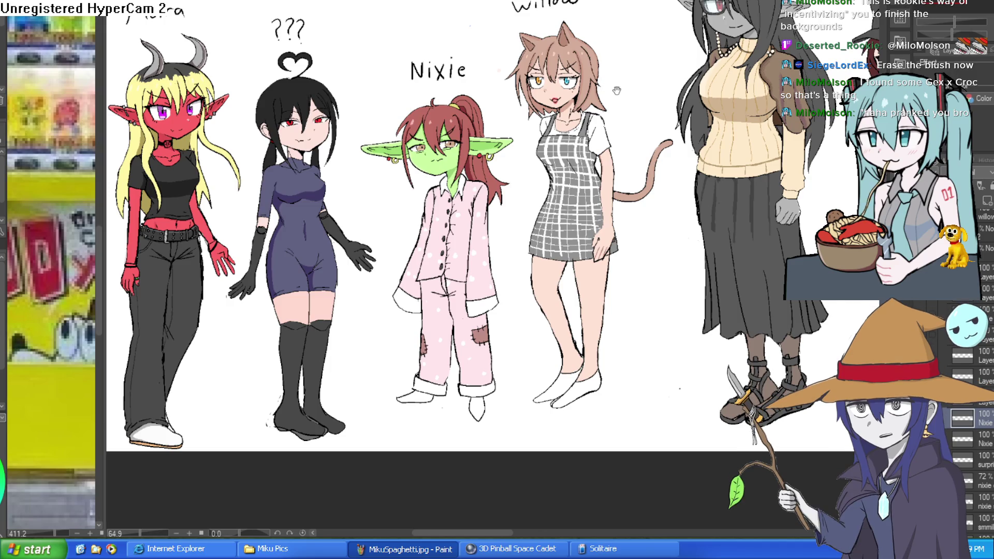
View Nixie's head and Willow's tail side by side, then go to the frog and witch drawing
drag(617, 90, 668, 59)
scroll(492, 204, up, 3)
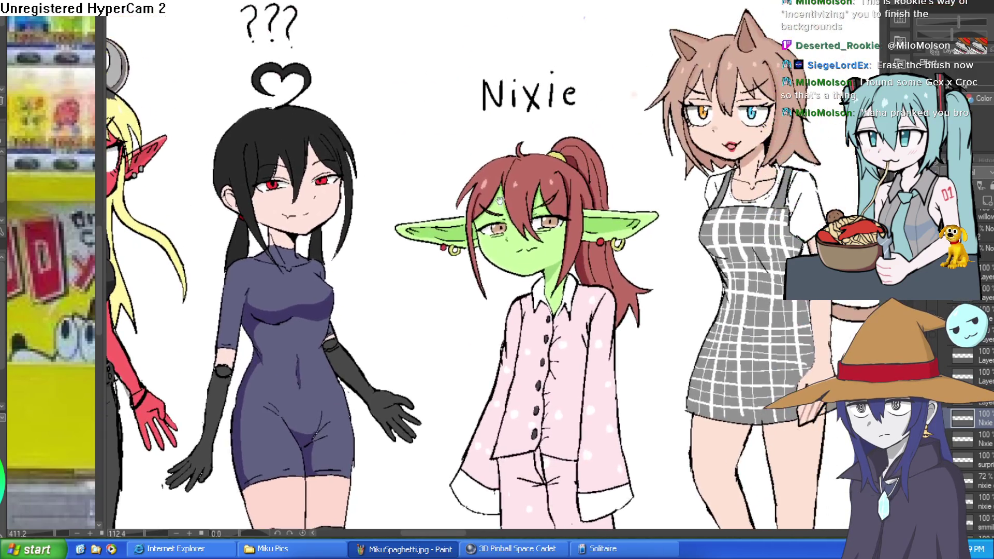
drag(493, 204, 435, 282)
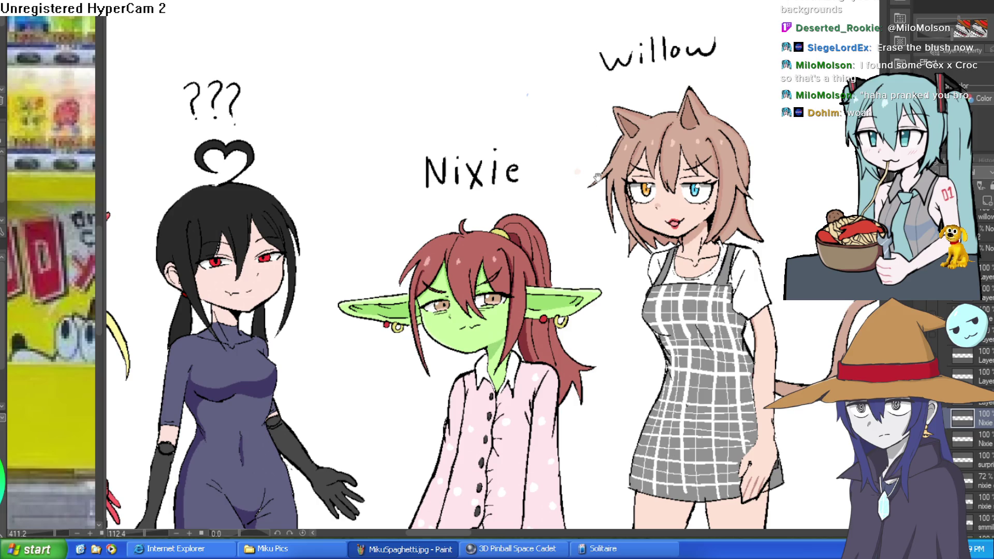
drag(525, 519, 471, 463)
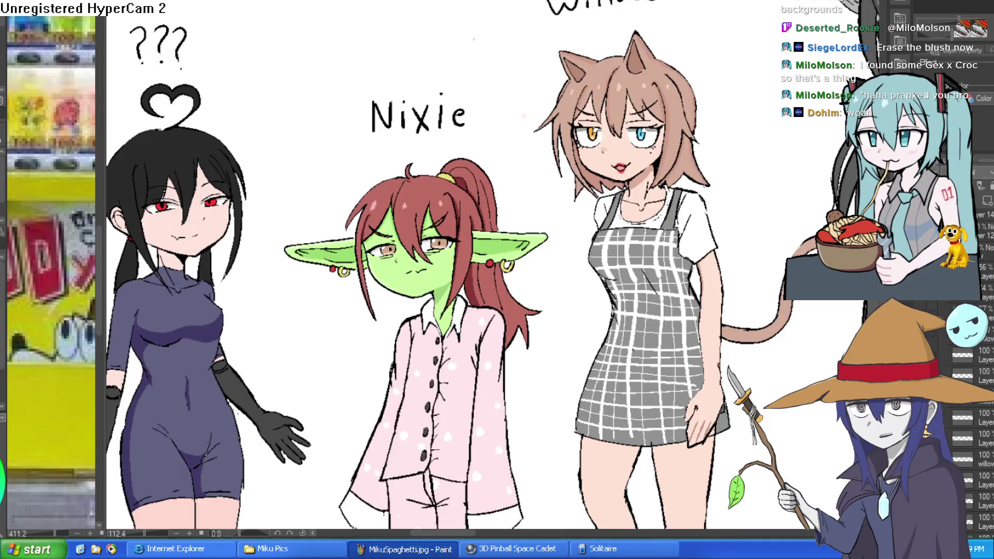
key(ctrl+Tab)
key(ctrl+Tab)
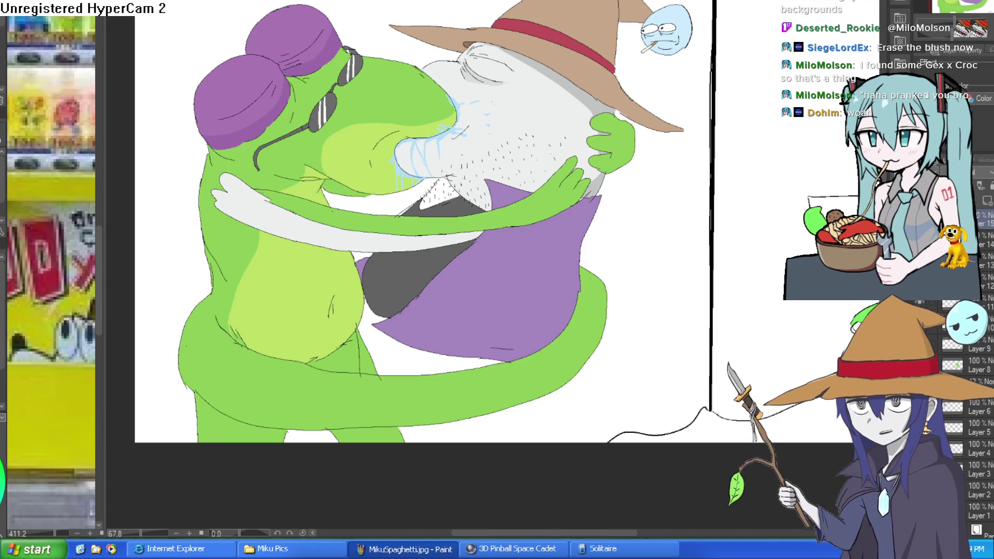
Cycle through the bus-stop and perspective room files back to the frog drawing
key(ctrl+Tab)
key(ctrl+Tab)
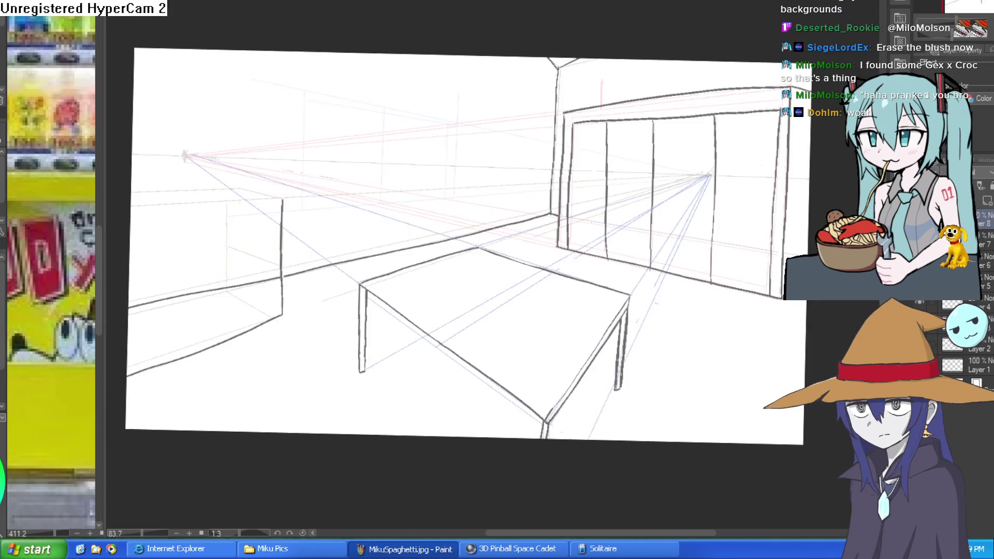
key(ctrl+Tab)
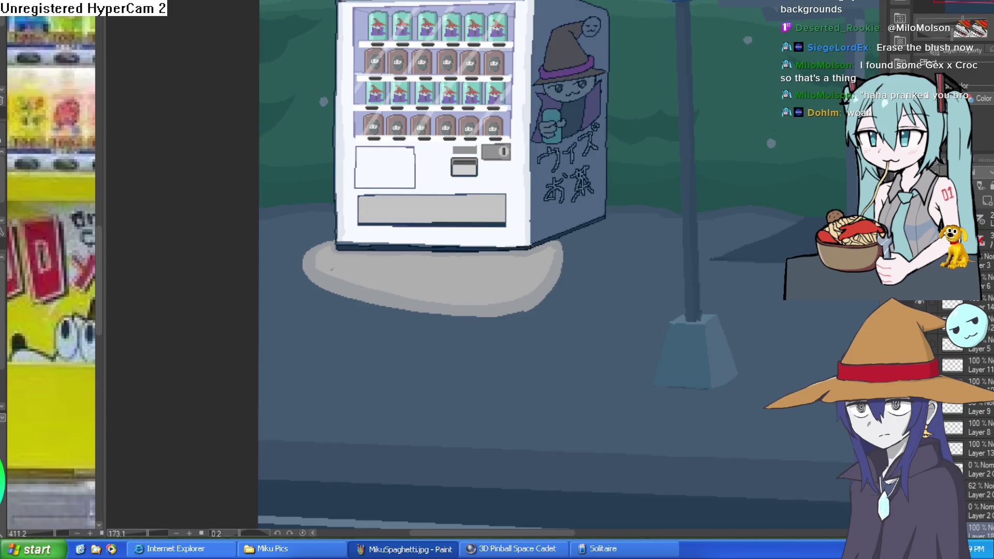
key(ctrl+Tab)
key(ctrl+Tab)
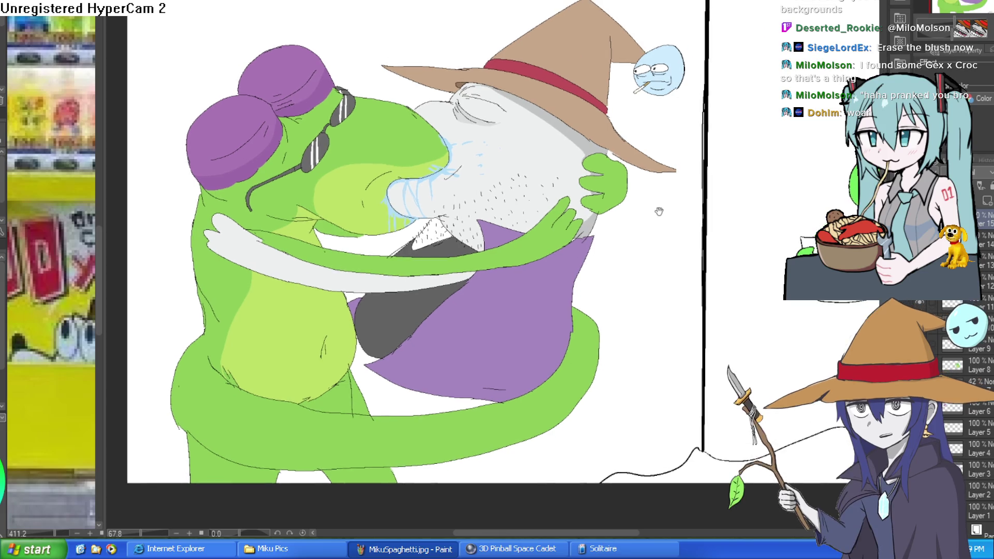
Reposition the frog drawing's view, then switch to the daytime bus-stop scene
scroll(659, 211, down, 2)
mouse_move(652, 224)
mouse_down()
mouse_move(692, 200)
mouse_move(662, 231)
mouse_up()
scroll(666, 217, up, 2)
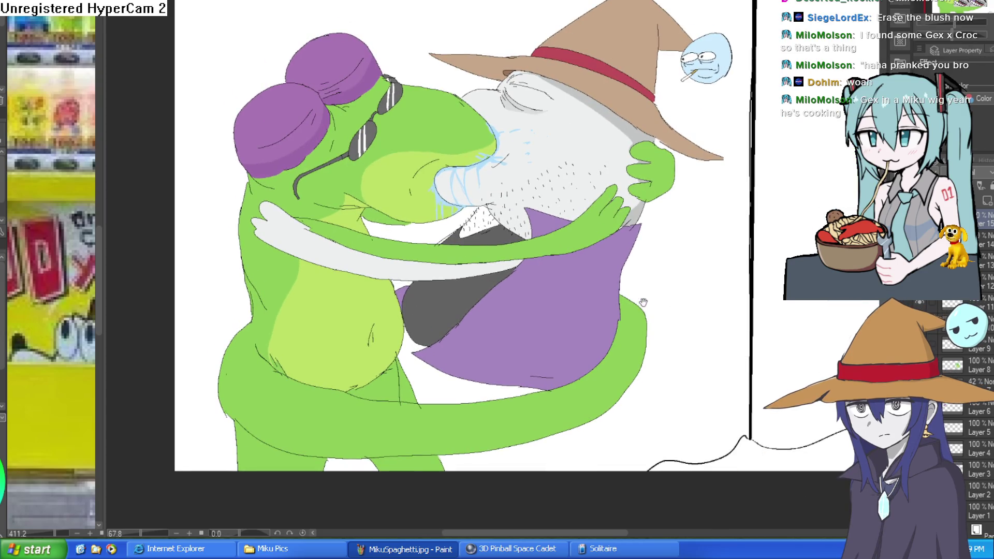
drag(644, 303, 642, 286)
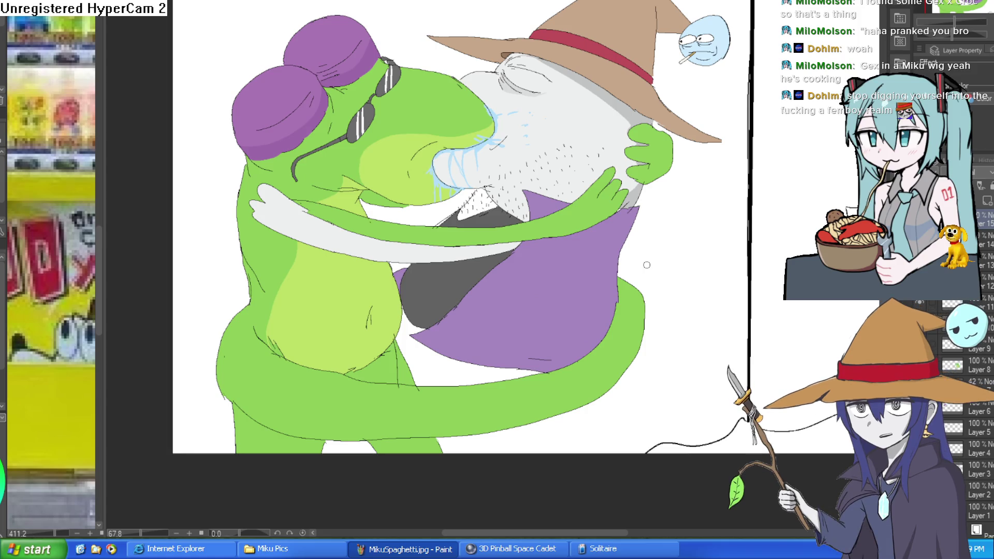
key(ctrl+Tab)
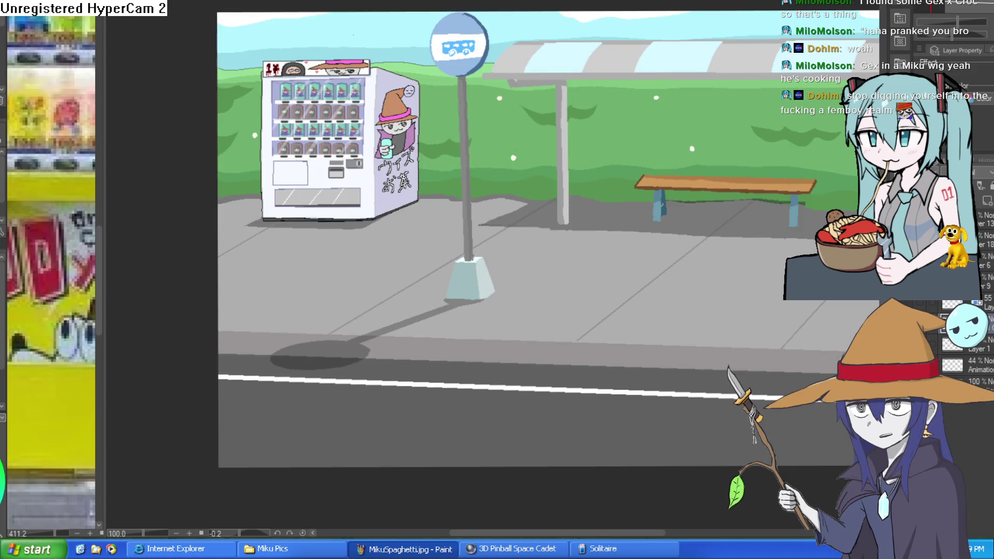
Cycle the document tabs to the character lineup sheet, then on to a blank white canvas
key(ctrl+Tab)
key(ctrl+Tab)
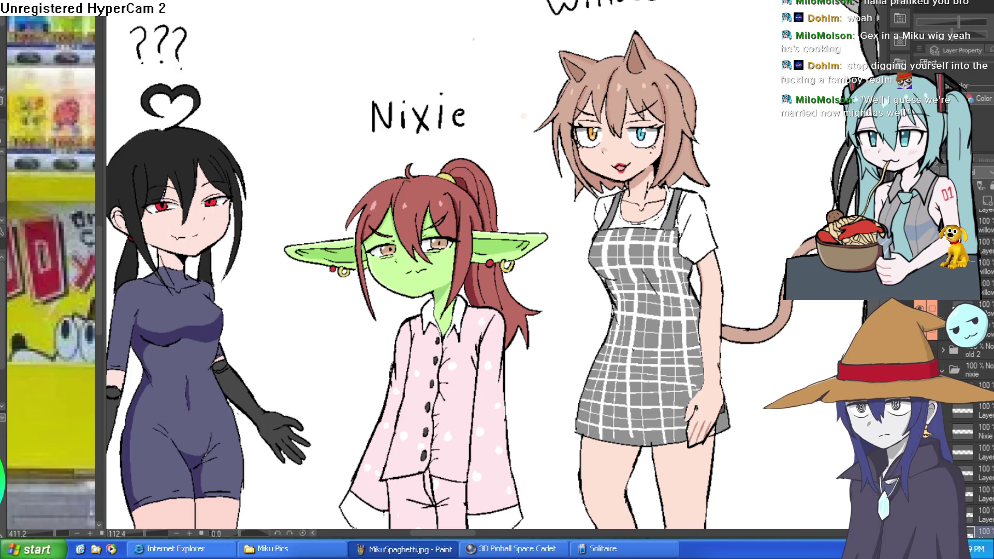
key(ctrl+Tab)
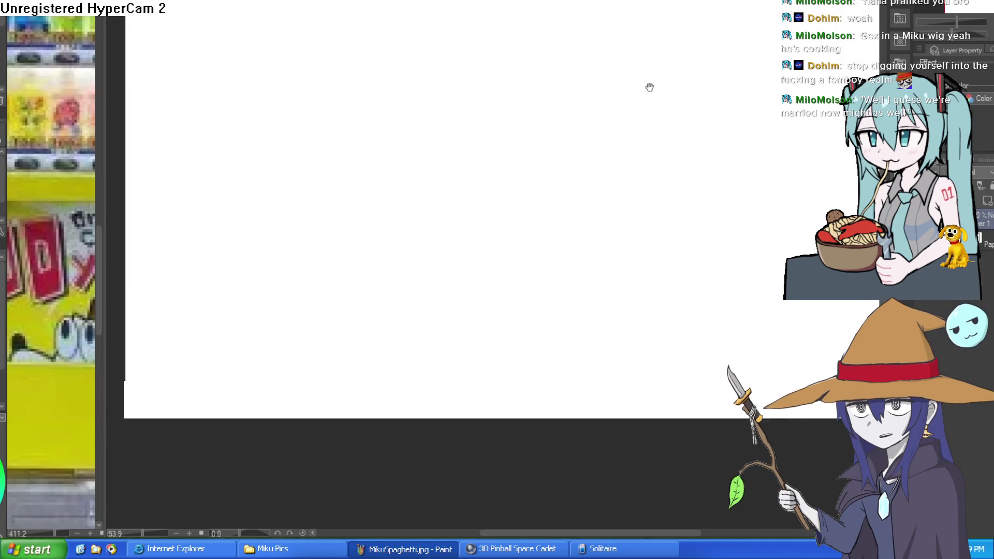
Draw the creature's long snout, S-curve, wavy mouth line and bottom outline with the pen
click(336, 129)
drag(324, 149, 488, 78)
key(ctrl+z)
mouse_move(344, 164)
mouse_down()
mouse_move(367, 164)
mouse_move(487, 73)
mouse_move(327, 71)
mouse_up()
scroll(502, 184, down, 1)
mouse_move(377, 129)
mouse_down()
mouse_move(396, 202)
mouse_move(480, 285)
mouse_move(395, 278)
mouse_up()
mouse_move(322, 158)
mouse_down()
mouse_move(533, 168)
mouse_move(752, 117)
mouse_move(780, 135)
mouse_move(705, 181)
mouse_move(466, 210)
mouse_up()
mouse_move(378, 276)
mouse_down()
mouse_move(550, 300)
mouse_move(714, 294)
mouse_up()
scroll(661, 312, right, 3)
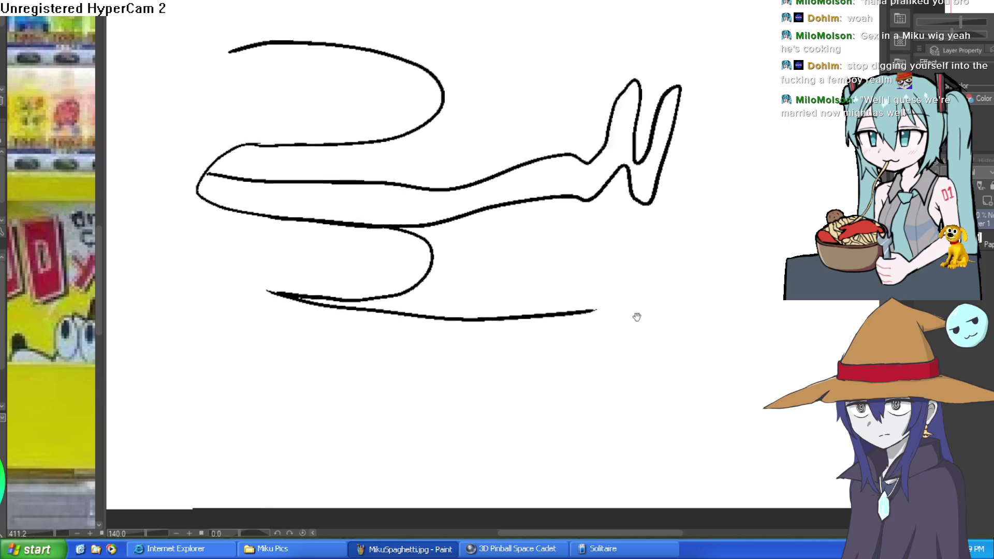
Sketch the arm curving up to the raised hand and lines joining the glass to the hand
mouse_move(546, 318)
mouse_down()
mouse_move(700, 264)
mouse_move(714, 142)
mouse_move(768, 155)
mouse_move(580, 384)
mouse_move(516, 384)
mouse_up()
mouse_move(703, 230)
mouse_down()
mouse_move(577, 238)
mouse_move(497, 186)
mouse_move(704, 39)
mouse_move(812, 193)
mouse_up()
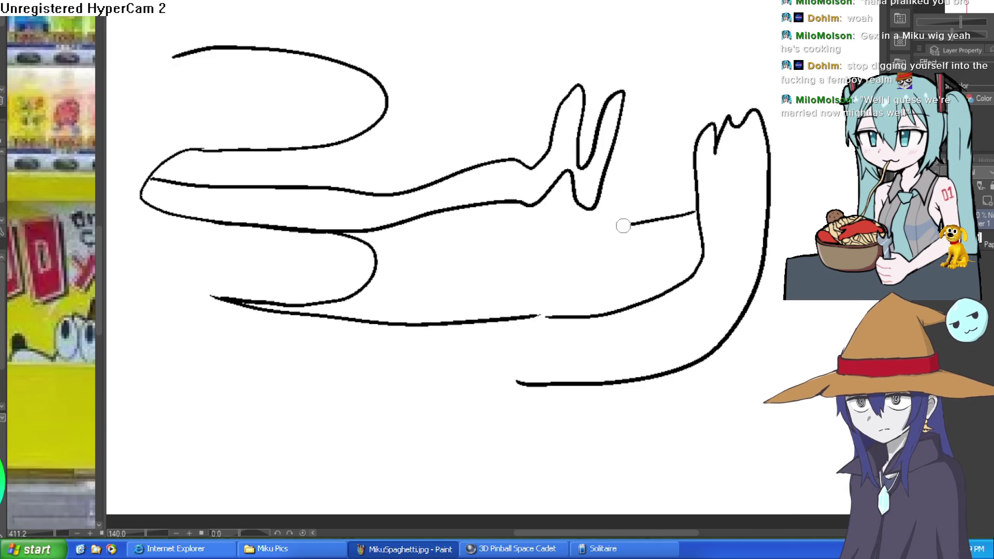
mouse_move(626, 53)
mouse_down()
mouse_move(611, 197)
mouse_move(588, 238)
mouse_move(422, 256)
mouse_move(421, 73)
mouse_move(602, 49)
mouse_move(622, 86)
mouse_move(599, 222)
mouse_move(493, 240)
mouse_move(466, 164)
mouse_move(550, 55)
mouse_up()
key(ctrl+z)
key(ctrl+z)
drag(634, 144, 696, 148)
drag(627, 165, 699, 157)
mouse_move(766, 135)
mouse_down()
mouse_move(724, 160)
mouse_move(686, 127)
mouse_move(739, 122)
mouse_move(761, 65)
mouse_move(792, 42)
mouse_move(767, 204)
mouse_move(746, 190)
mouse_up()
scroll(746, 202, down, 5)
scroll(542, 141, up, 3)
Draw the droopy eyes with lids and pupils, plus a long arc and hatch marks above
drag(487, 130, 453, 62)
mouse_move(423, 102)
mouse_down()
mouse_move(486, 103)
mouse_move(418, 105)
mouse_move(446, 120)
mouse_up()
mouse_move(378, 102)
mouse_down()
mouse_move(290, 102)
mouse_move(372, 101)
mouse_move(366, 189)
mouse_move(395, 195)
mouse_up()
click(348, 102)
scroll(378, 191, up, 2)
drag(333, 256, 336, 292)
mouse_move(269, 220)
mouse_down()
mouse_move(386, 247)
mouse_move(402, 260)
mouse_move(371, 364)
mouse_up()
click(391, 235)
drag(396, 235, 410, 245)
drag(435, 163, 428, 182)
mouse_move(758, 203)
mouse_down()
mouse_move(735, 311)
mouse_move(647, 290)
mouse_move(554, 228)
mouse_up()
Complete the head's top and left outline, extend the bottom lines, and add hatch strokes
mouse_move(507, 97)
mouse_down()
mouse_move(482, 77)
mouse_move(377, 67)
mouse_move(162, 215)
mouse_move(159, 238)
mouse_up()
drag(519, 288, 555, 140)
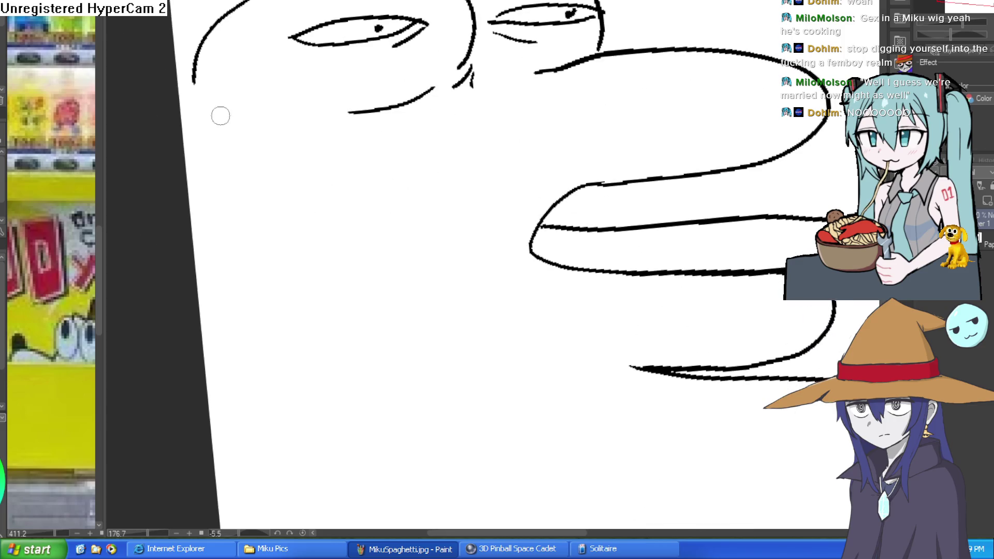
drag(206, 122, 266, 221)
mouse_move(567, 312)
mouse_down()
mouse_move(567, 201)
mouse_move(553, 123)
mouse_up()
drag(643, 202, 480, 197)
mouse_move(505, 27)
mouse_down()
mouse_move(483, 122)
mouse_move(543, 134)
mouse_up()
drag(474, 117, 482, 135)
drag(485, 194, 447, 212)
drag(230, 41, 259, 425)
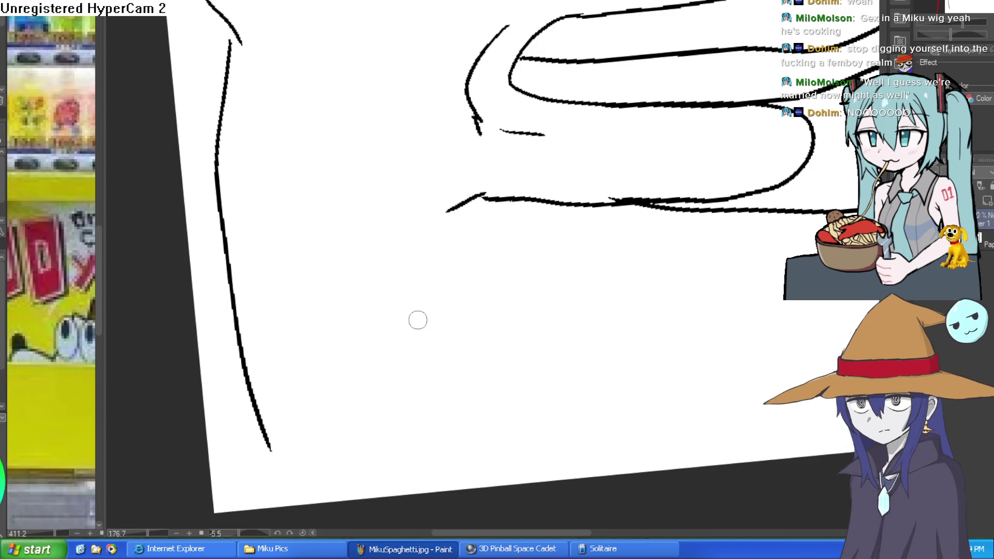
mouse_move(704, 262)
mouse_down()
mouse_move(704, 169)
mouse_move(511, 180)
mouse_move(350, 251)
mouse_move(228, 367)
mouse_up()
drag(307, 417, 384, 336)
scroll(544, 283, down, 5)
mouse_move(549, 271)
mouse_down()
mouse_move(592, 337)
mouse_move(642, 247)
mouse_move(408, 260)
mouse_move(396, 283)
mouse_up()
drag(455, 261, 494, 317)
scroll(754, 268, down, 3)
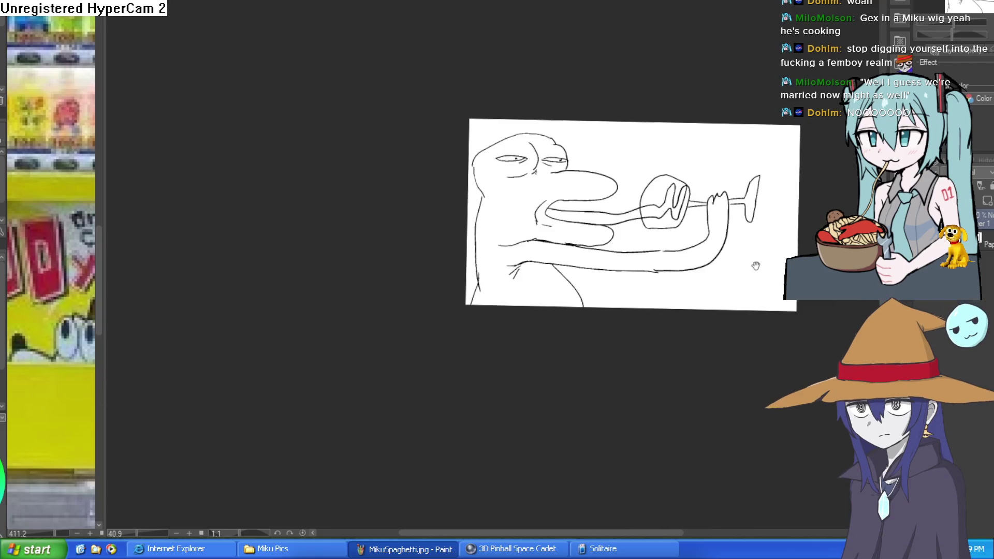
Add detail strokes by the mouth, above the right eye and along the nose bridge
drag(656, 282, 616, 261)
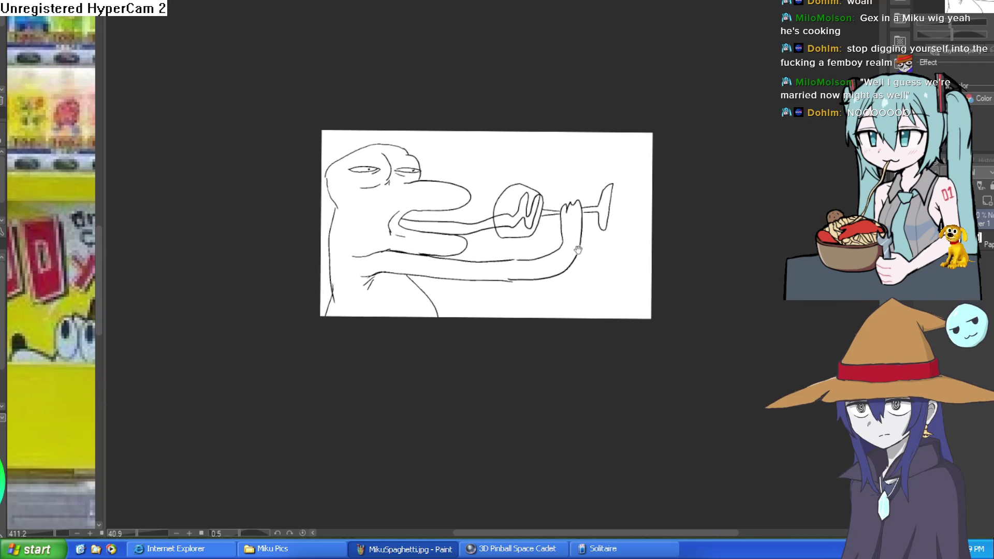
scroll(534, 269, up, 5)
drag(539, 240, 513, 240)
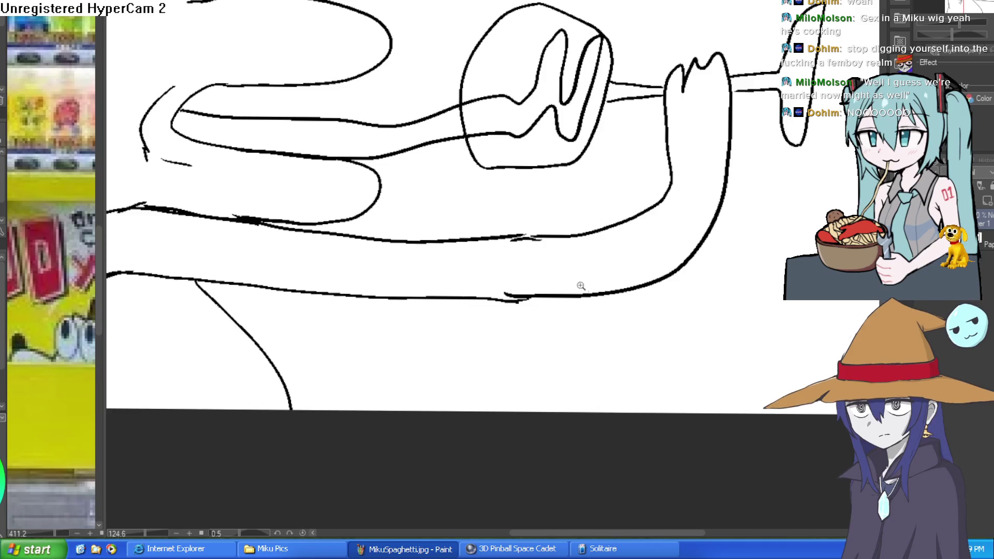
scroll(530, 282, down, 5)
scroll(368, 308, up, 5)
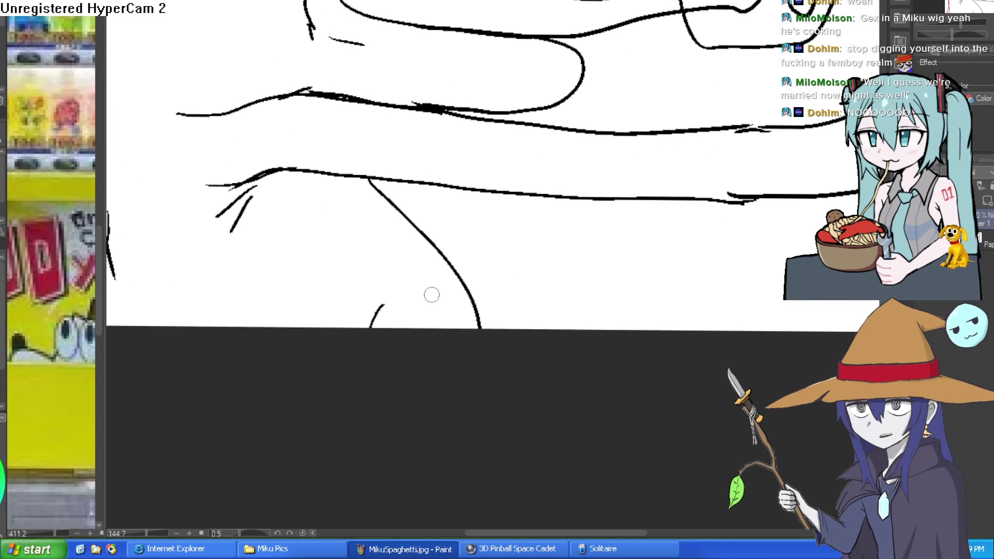
scroll(513, 275, down, 5)
scroll(466, 282, up, 4)
mouse_move(466, 282)
mouse_down()
mouse_move(566, 257)
mouse_move(589, 229)
mouse_move(651, 243)
mouse_move(522, 231)
mouse_move(668, 295)
mouse_move(613, 404)
mouse_up()
drag(342, 51, 359, 46)
drag(384, 106, 300, 141)
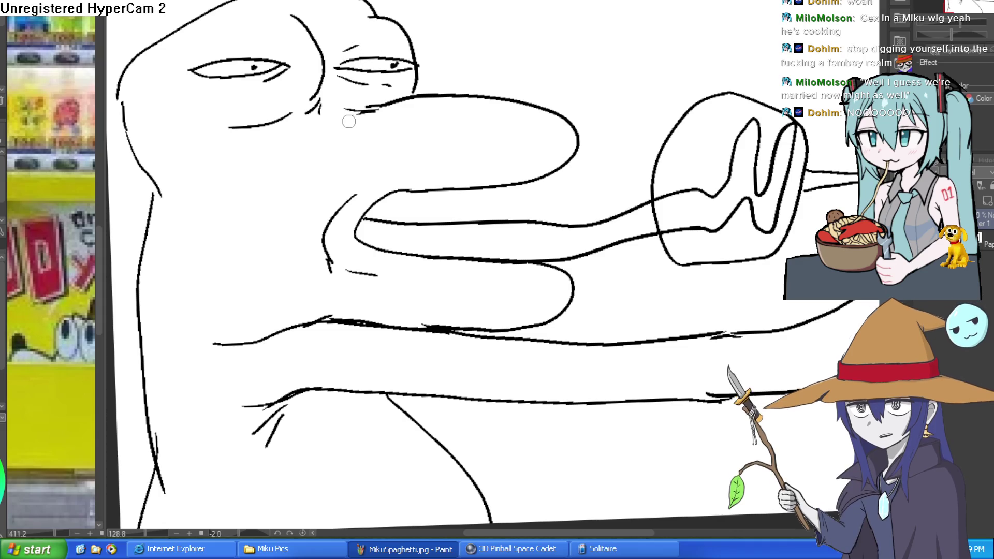
drag(270, 272, 280, 283)
scroll(556, 296, down, 3)
scroll(647, 263, up, 1)
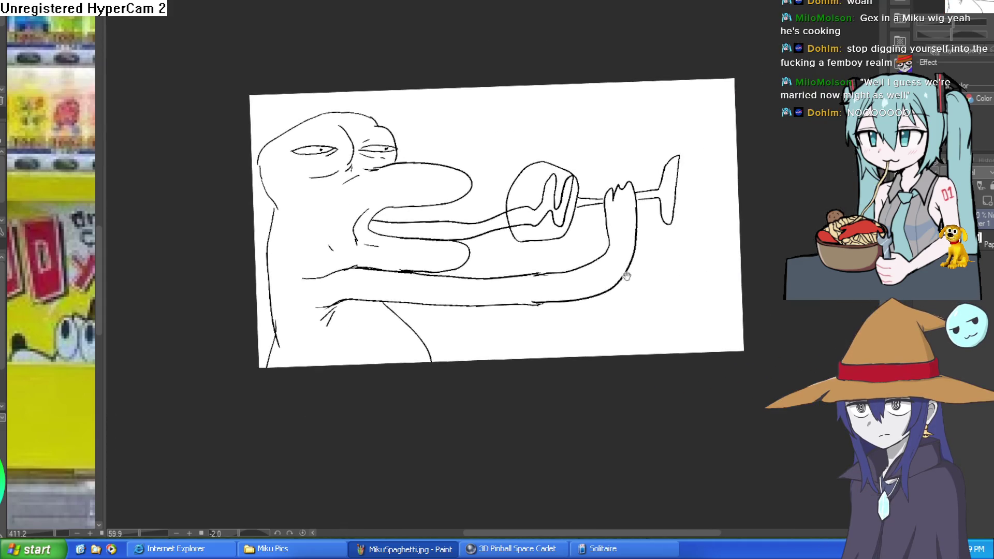
drag(705, 257, 646, 263)
scroll(228, 138, up, 2)
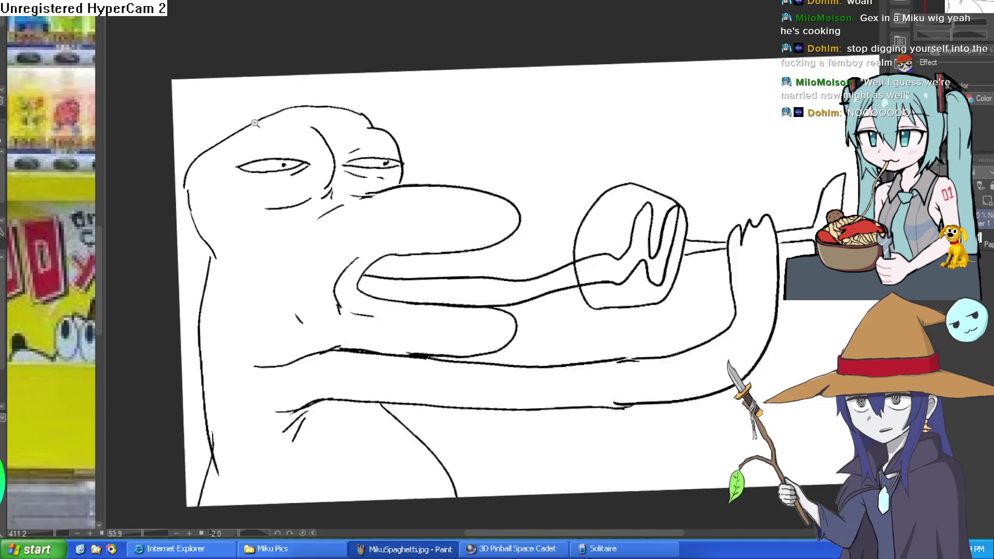
Draw the left hair loop and strand, deleting bad strokes and reselecting the strand freehand
mouse_move(200, 118)
mouse_down()
mouse_move(219, 150)
mouse_move(206, 122)
mouse_move(164, 231)
mouse_move(179, 440)
mouse_move(210, 453)
mouse_move(219, 308)
mouse_move(207, 173)
mouse_up()
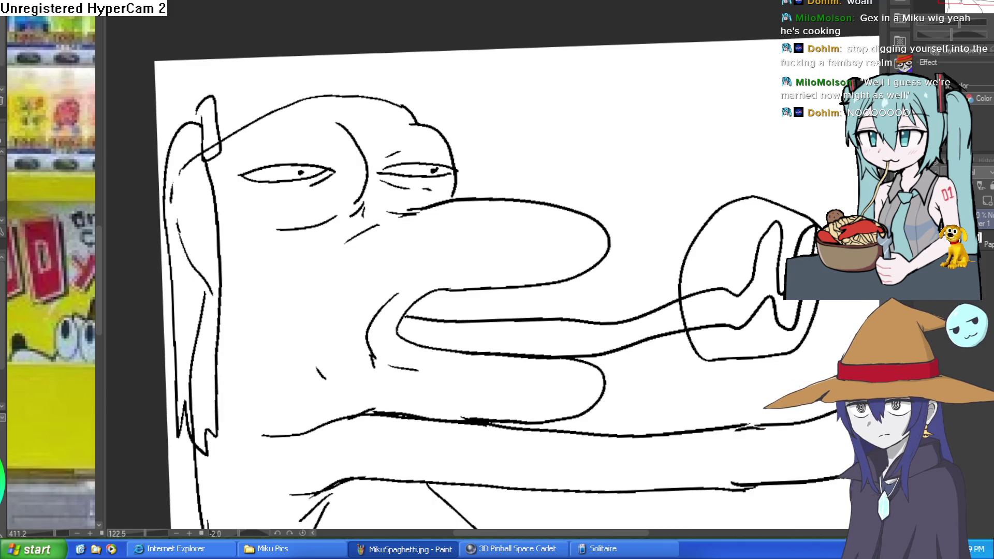
scroll(207, 172, down, 2)
mouse_move(206, 95)
mouse_down()
mouse_move(229, 170)
mouse_move(227, 330)
mouse_move(210, 385)
mouse_move(202, 228)
mouse_move(189, 179)
mouse_move(210, 98)
mouse_move(200, 161)
mouse_up()
key(Delete)
key(ctrl+d)
drag(195, 107, 212, 96)
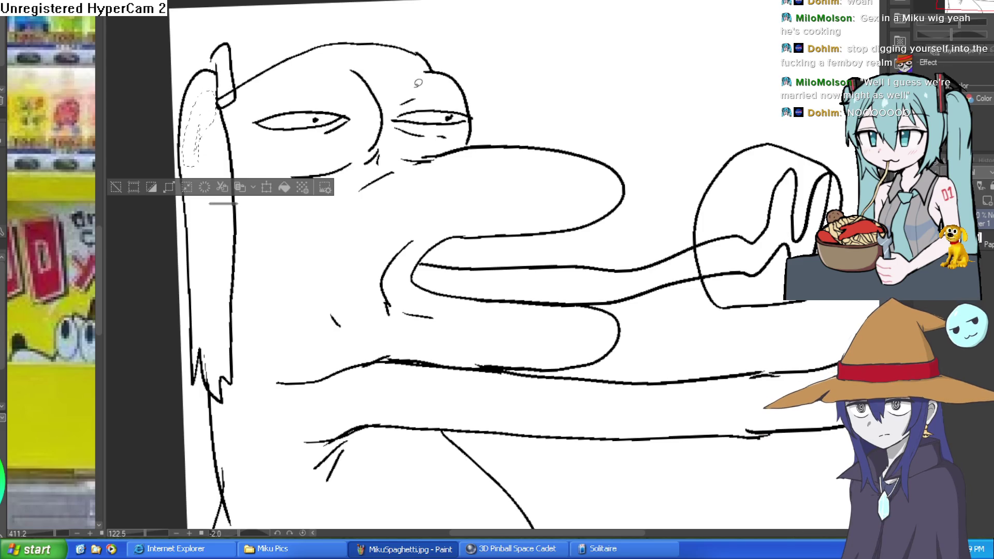
click(116, 187)
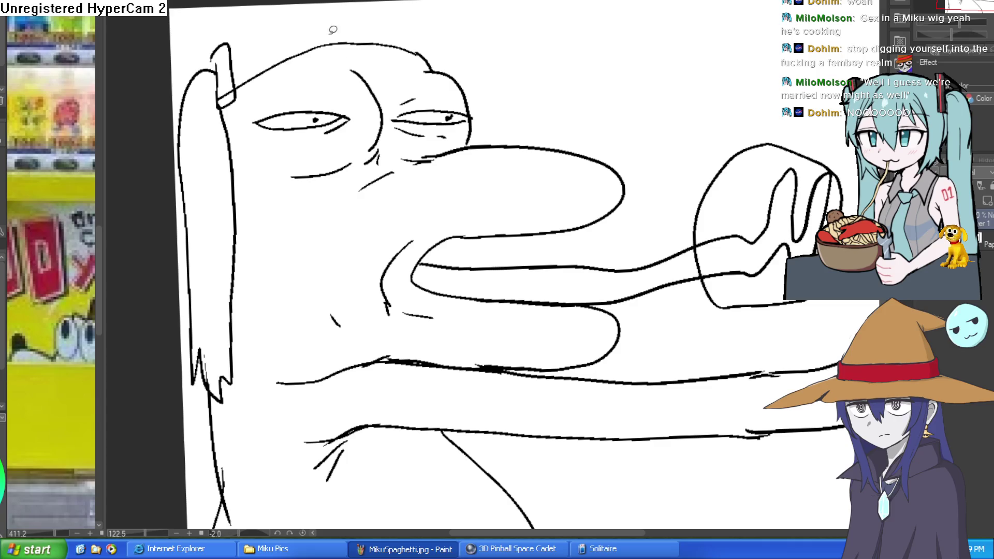
Draw the hooked hair band and the second twin tail curving down the right side
mouse_move(416, 53)
mouse_down()
mouse_move(438, 25)
mouse_move(432, 70)
mouse_up()
mouse_move(436, 30)
mouse_down()
mouse_move(482, 57)
mouse_move(481, 132)
mouse_up()
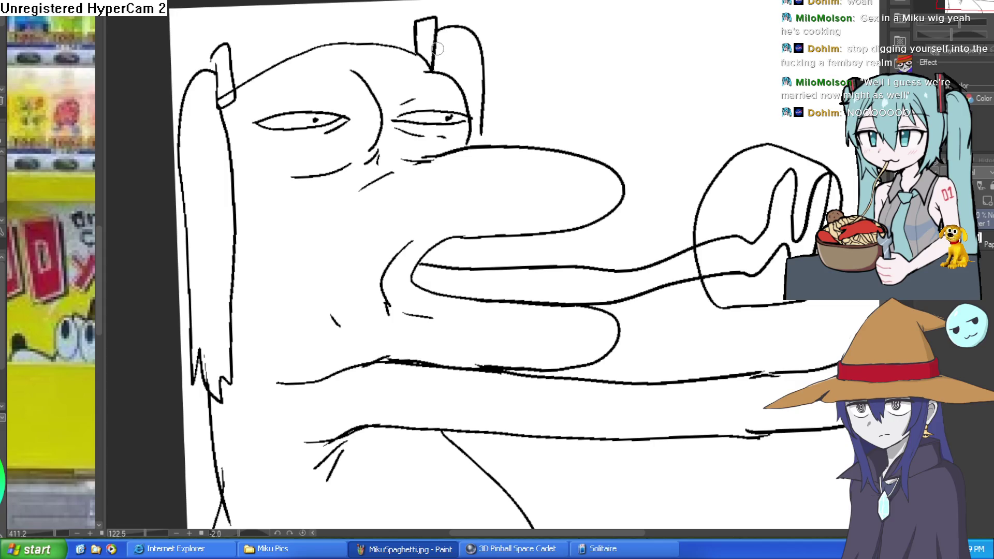
scroll(481, 121, down, 5)
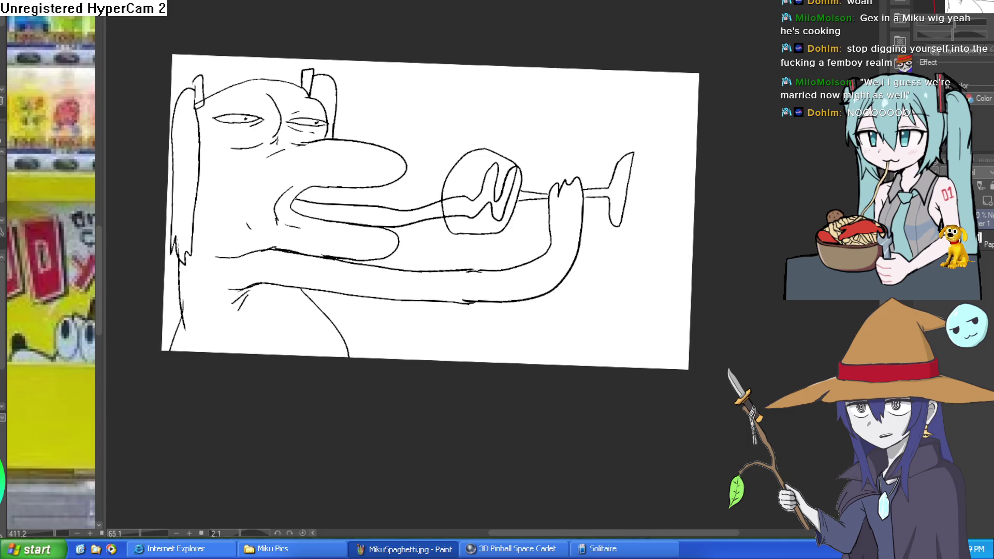
key(ctrl+t)
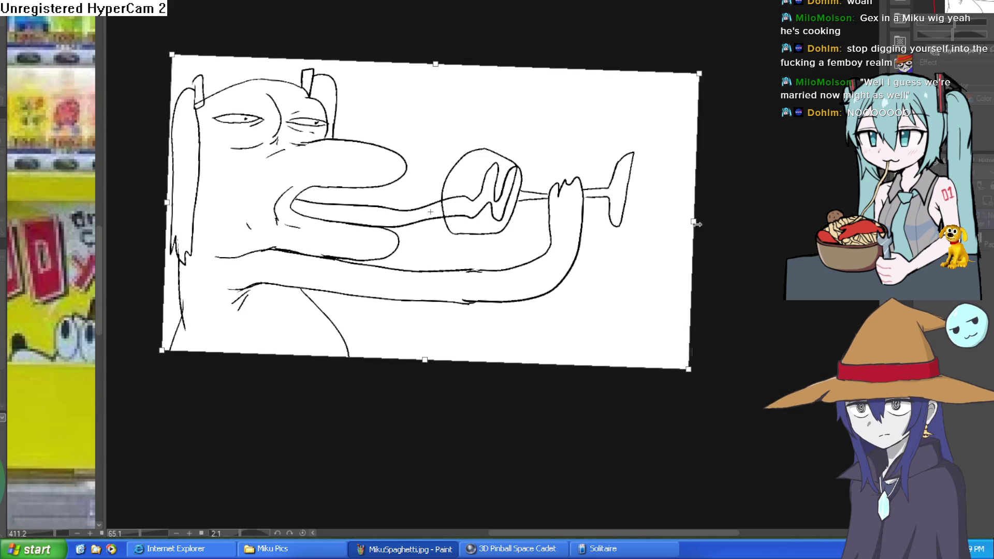
Stretch the sketch area to the right, then try oval and eye strokes for the snake, undoing both
drag(694, 222, 883, 228)
key(Return)
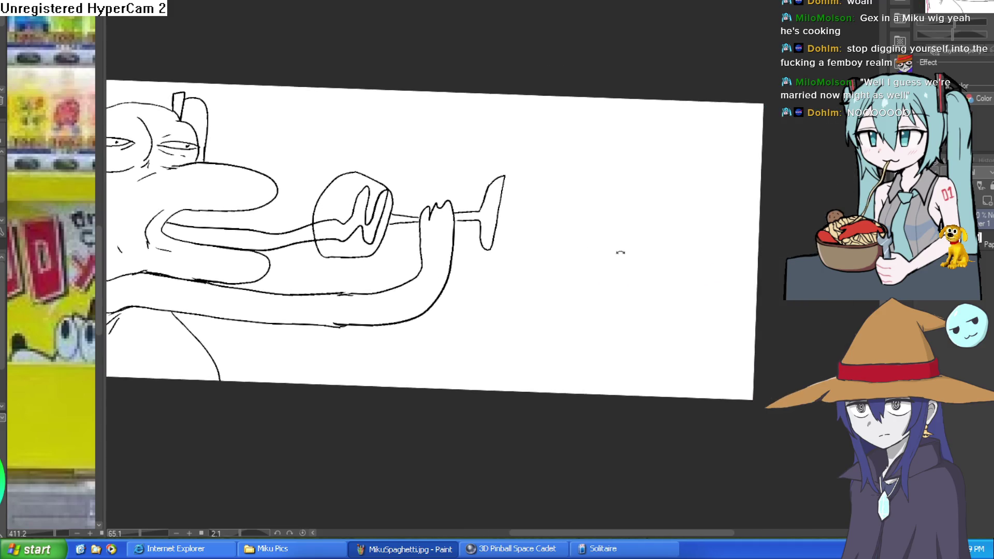
mouse_move(617, 216)
mouse_down()
mouse_move(632, 289)
mouse_move(620, 213)
mouse_move(616, 245)
mouse_move(656, 217)
mouse_move(611, 183)
mouse_up()
key(ctrl+z)
mouse_move(586, 148)
mouse_down()
mouse_move(592, 166)
mouse_move(684, 156)
mouse_move(638, 131)
mouse_move(625, 182)
mouse_move(604, 158)
mouse_up()
key(ctrl+z)
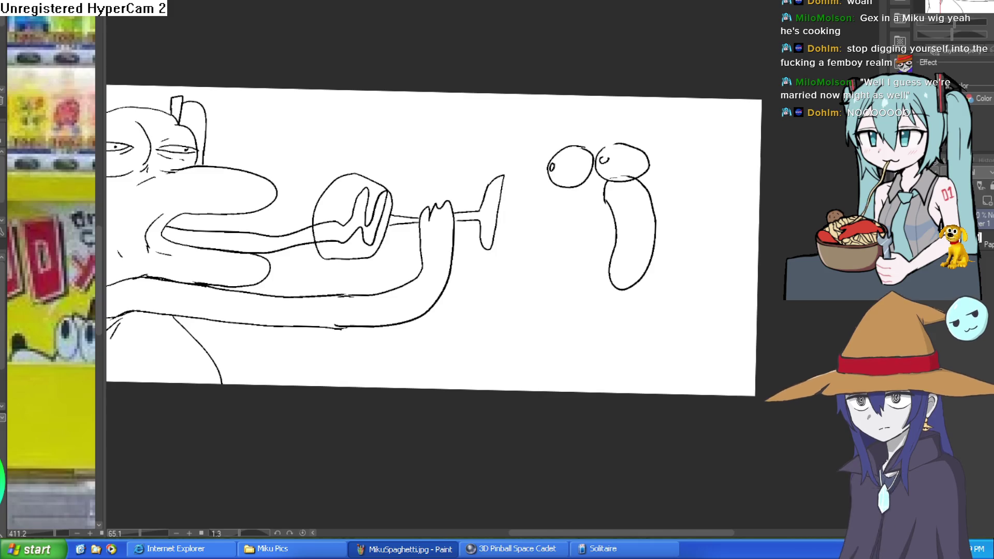
Sketch the snake's mouth, body, zigzag shoulder and leg lines, undoing a stray slanted stroke
scroll(527, 207, up, 3)
drag(583, 217, 567, 238)
mouse_move(574, 177)
mouse_down()
mouse_move(633, 197)
mouse_move(632, 224)
mouse_move(671, 305)
mouse_up()
scroll(648, 363, right, 5)
drag(624, 438, 656, 299)
scroll(622, 288, down, 3)
key(ctrl+z)
mouse_move(655, 263)
mouse_down()
mouse_move(589, 306)
mouse_move(582, 446)
mouse_move(754, 280)
mouse_up()
mouse_move(429, 277)
mouse_down()
mouse_move(361, 338)
mouse_move(319, 466)
mouse_up()
drag(438, 323, 317, 470)
scroll(535, 266, up, 3)
scroll(535, 266, left, 1)
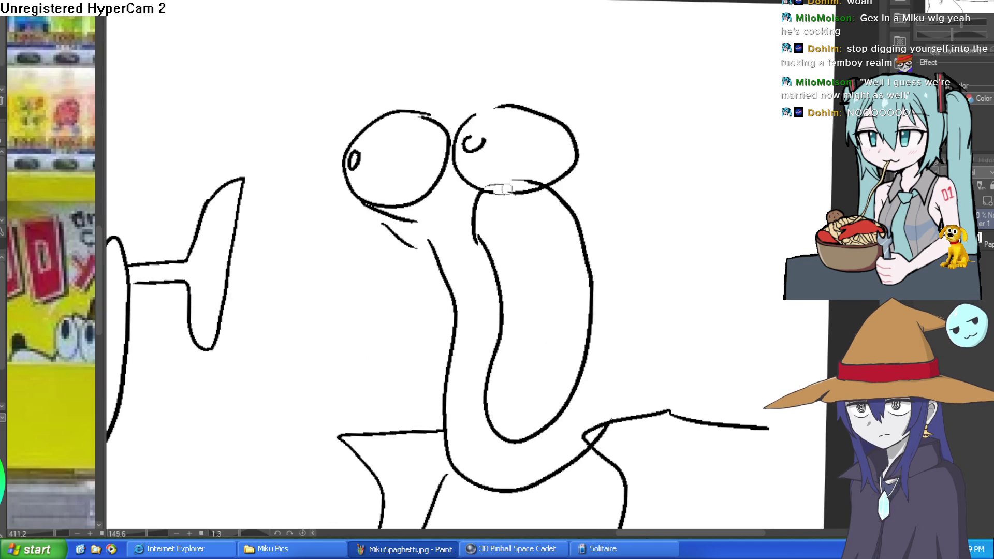
Draw a witch hat brim and cone on the snake's head
drag(616, 207, 514, 152)
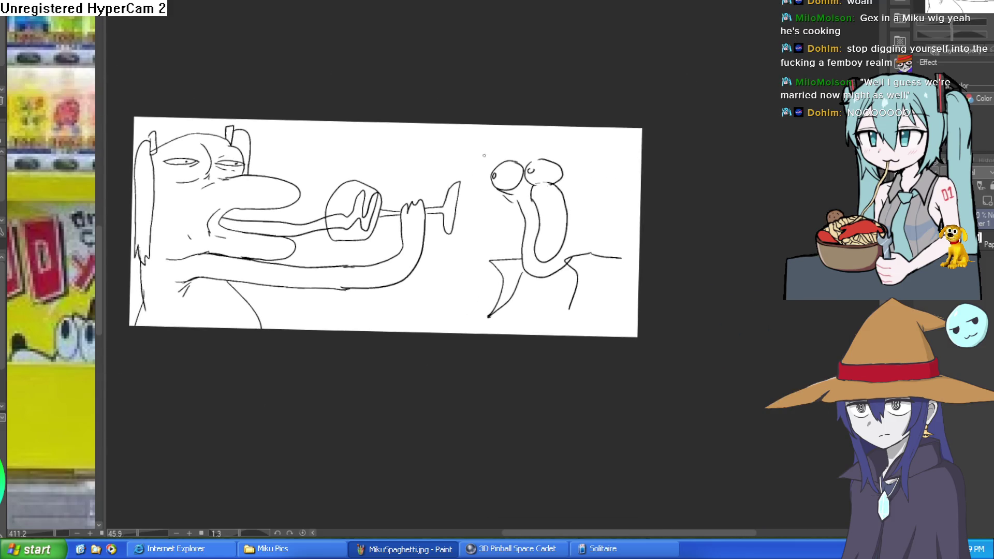
click(570, 169)
mouse_move(456, 162)
mouse_down()
mouse_move(359, 157)
mouse_move(668, 150)
mouse_move(573, 169)
mouse_up()
drag(453, 140, 479, 98)
mouse_move(592, 147)
mouse_down()
mouse_move(591, 101)
mouse_move(591, 110)
mouse_up()
drag(588, 166, 600, 207)
scroll(602, 219, down, 3)
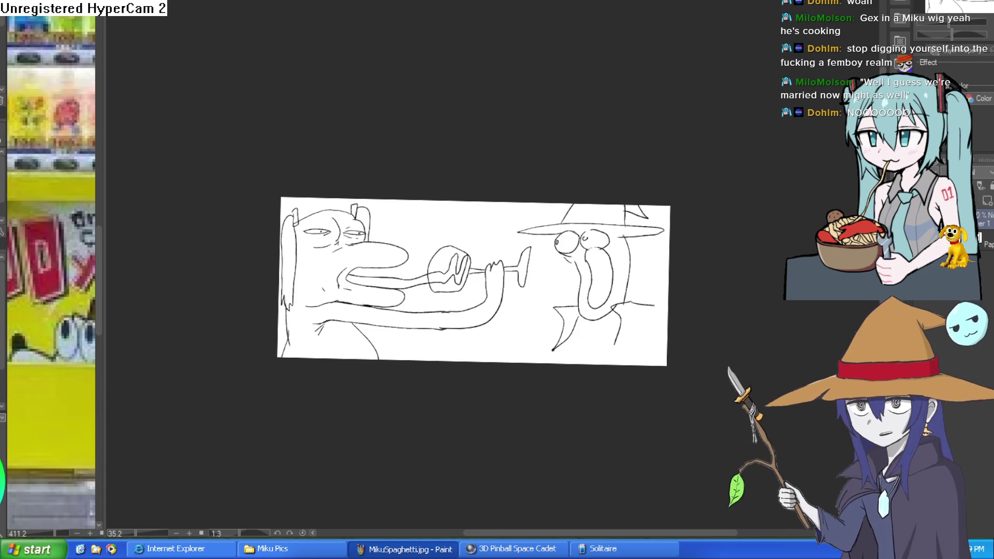
Return to the character lineup document with the name labels in view
key(ctrl+Tab)
scroll(479, 143, up, 2)
drag(479, 144, 450, 224)
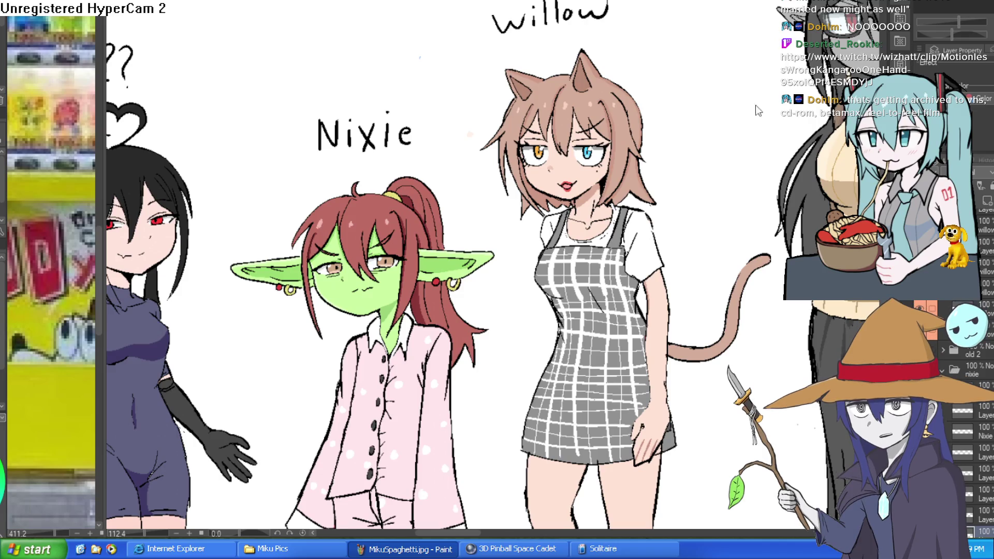
scroll(417, 482, down, 5)
scroll(756, 177, up, 5)
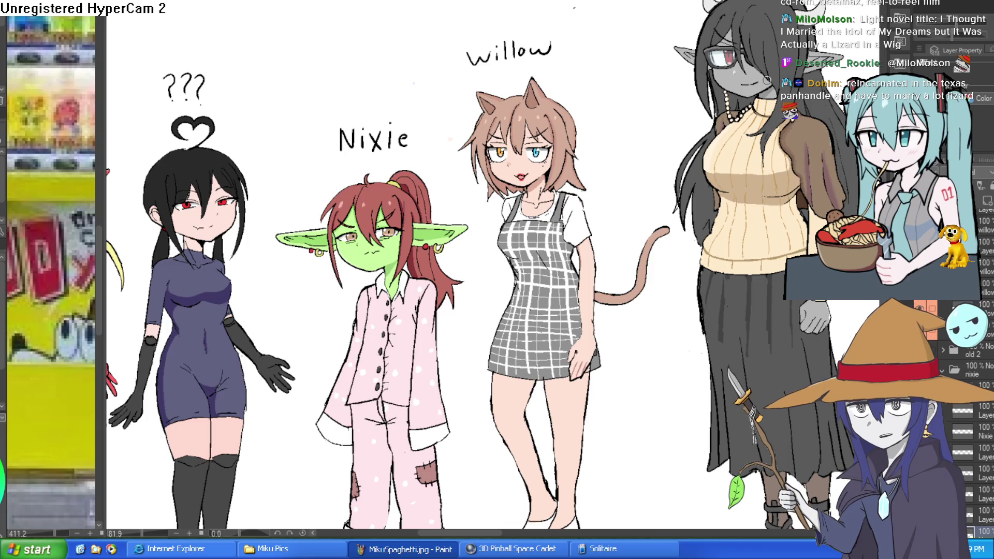
key(ctrl+0)
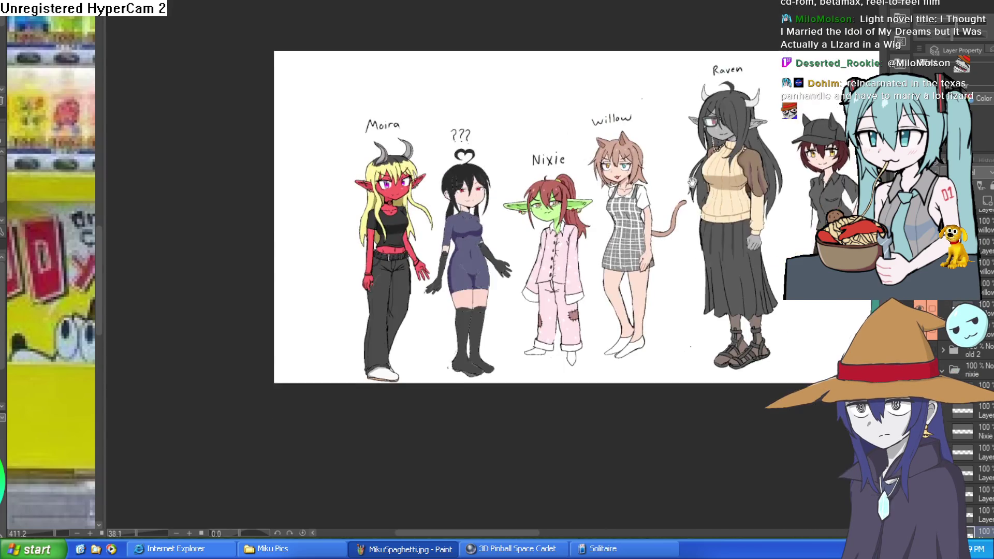
scroll(624, 152, up, 3)
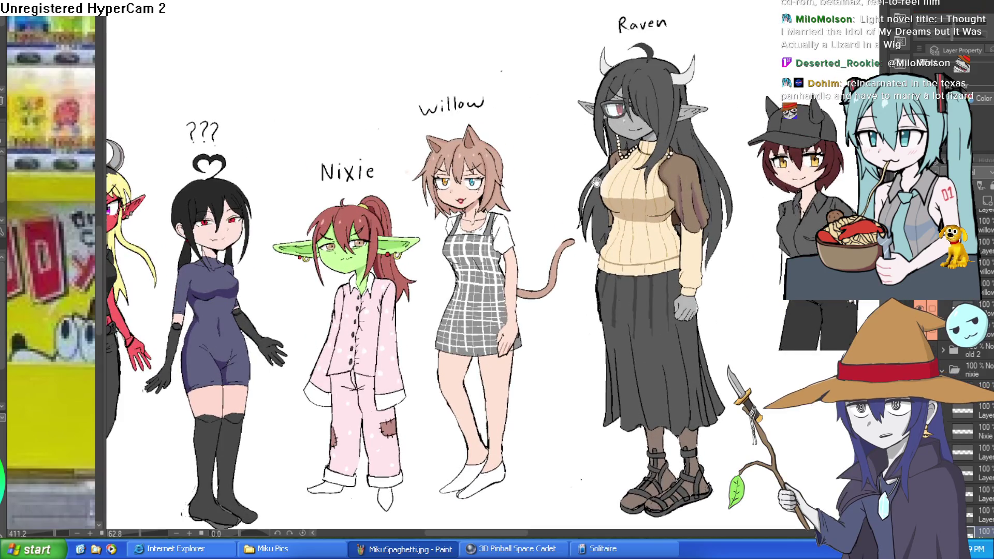
mouse_move(626, 161)
mouse_down()
mouse_move(651, 115)
mouse_move(677, 150)
mouse_move(518, 124)
mouse_move(641, 113)
mouse_move(362, 108)
mouse_up()
scroll(676, 150, up, 2)
drag(808, 129, 466, 124)
mouse_move(776, 130)
mouse_down()
mouse_move(556, 111)
mouse_move(455, 140)
mouse_up()
mouse_move(311, 155)
mouse_down()
mouse_move(569, 197)
mouse_move(824, 210)
mouse_up()
drag(518, 202, 684, 202)
drag(466, 197, 678, 197)
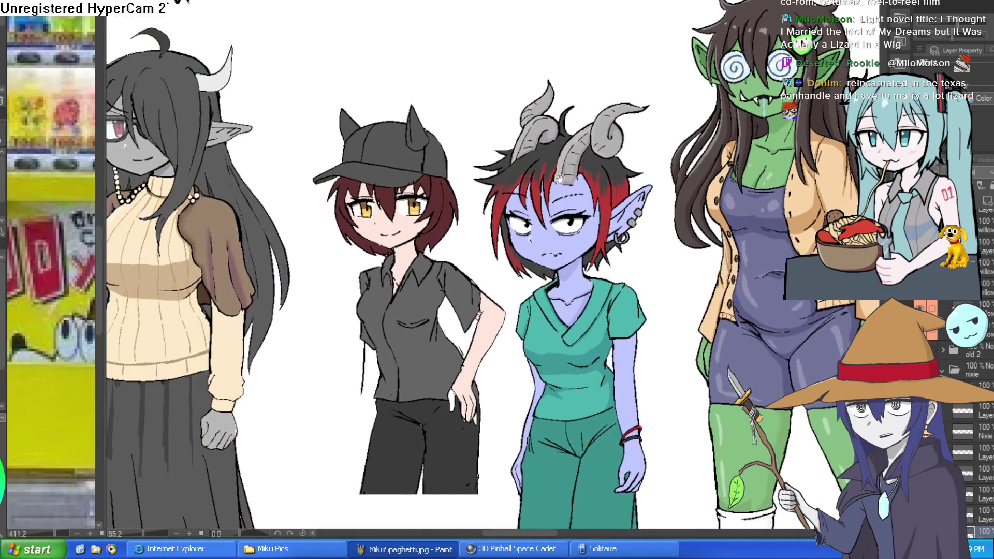
drag(601, 194, 699, 194)
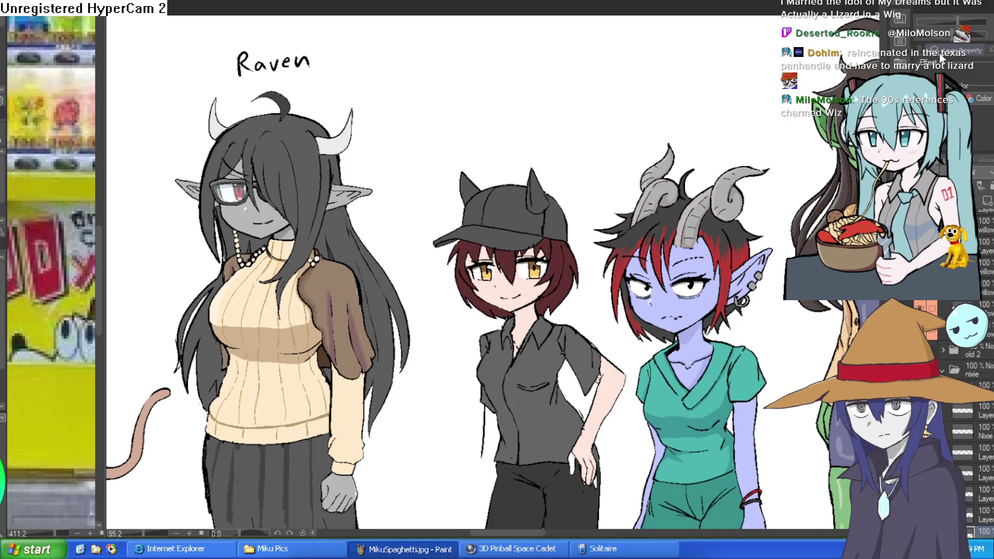
mouse_move(388, 204)
mouse_down()
mouse_move(656, 133)
mouse_move(940, 157)
mouse_move(980, 185)
mouse_up()
scroll(974, 363, up, 3)
scroll(974, 363, up, 5)
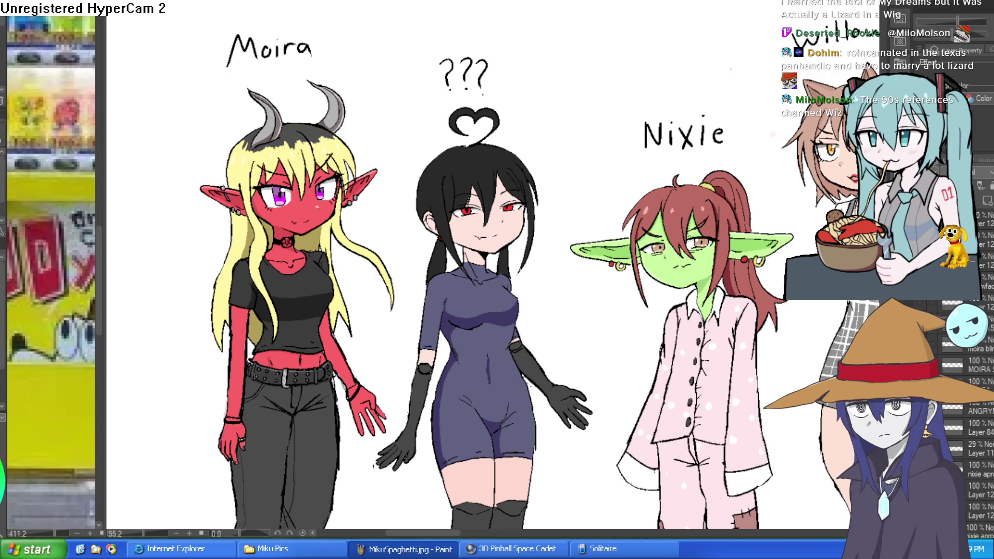
scroll(922, 305, down, 3)
scroll(974, 414, down, 3)
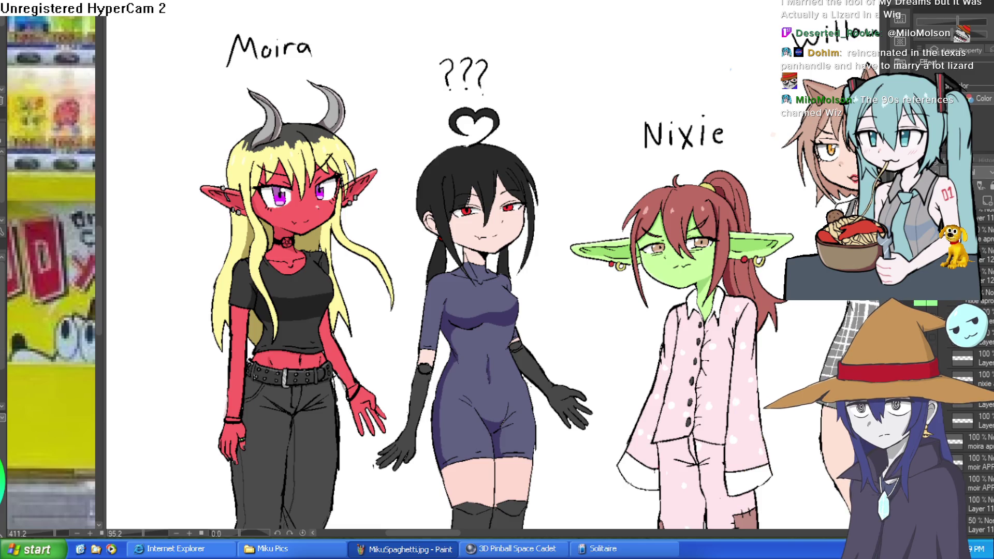
scroll(974, 415, up, 5)
scroll(979, 415, down, 5)
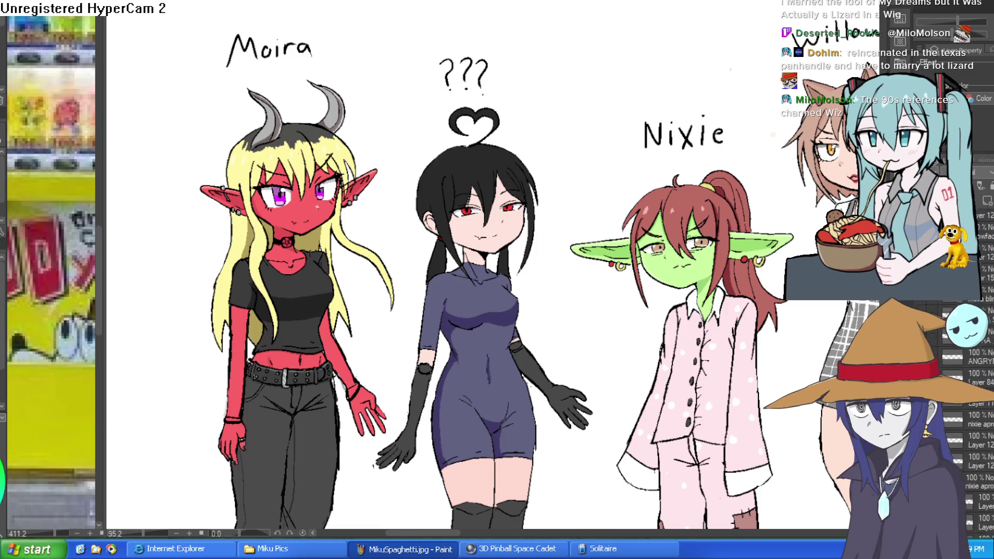
scroll(981, 414, down, 3)
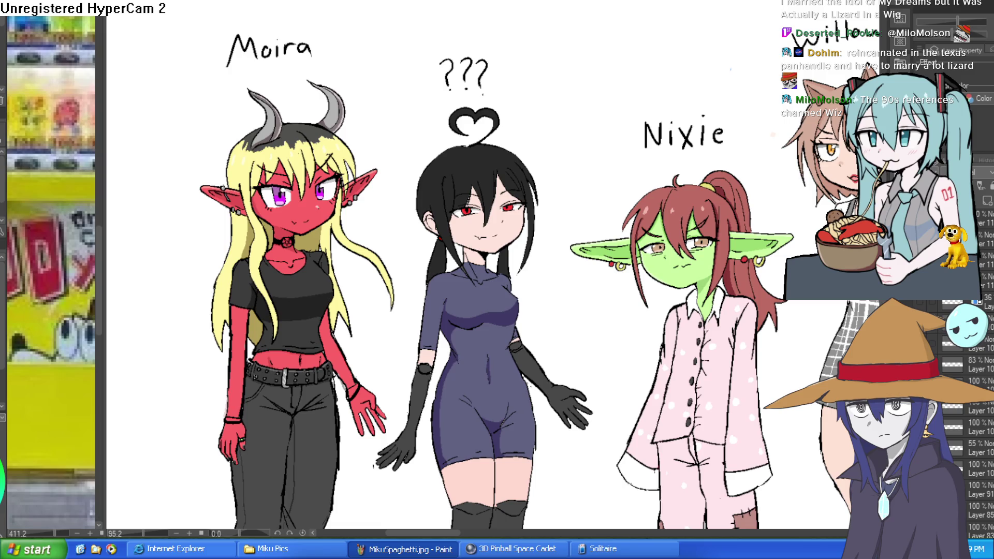
key(ctrl+Tab)
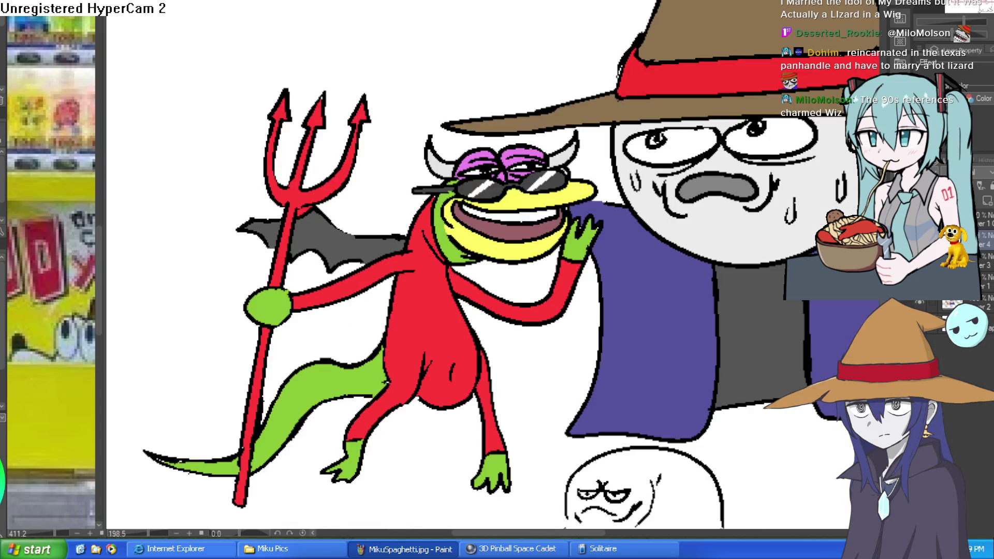
Switch documents and scroll around the character lineup sheet
key(ctrl+Tab)
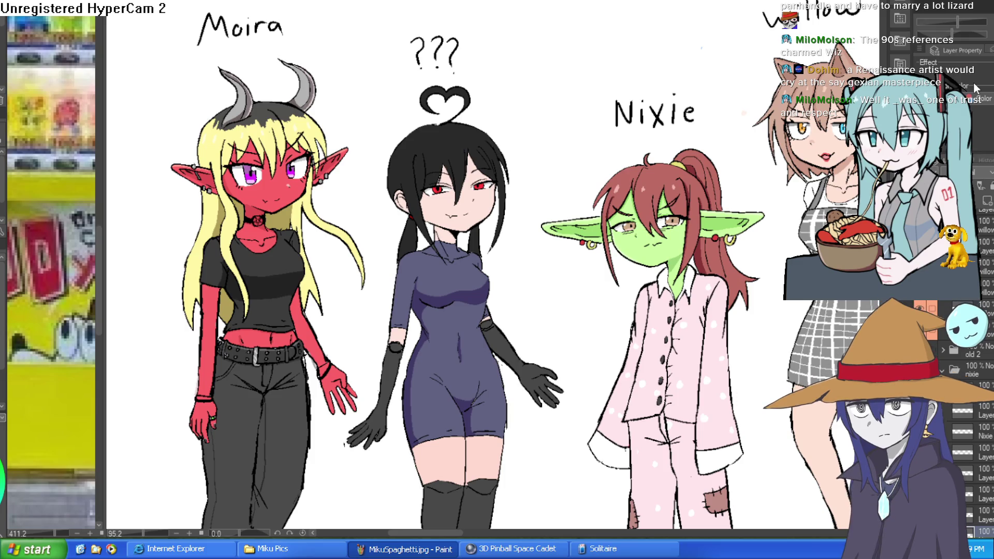
scroll(321, 265, right, 15)
scroll(321, 267, right, 10)
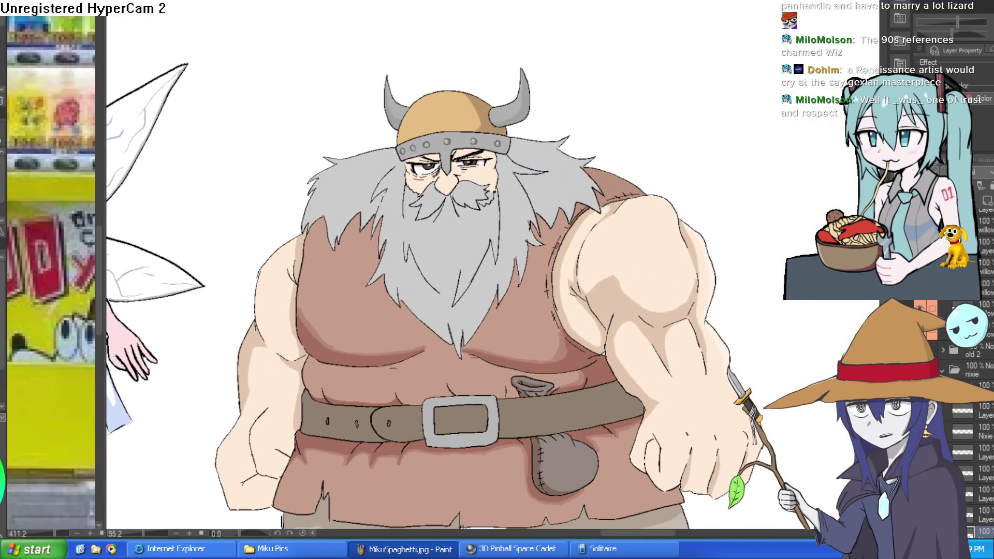
scroll(974, 414, down, 5)
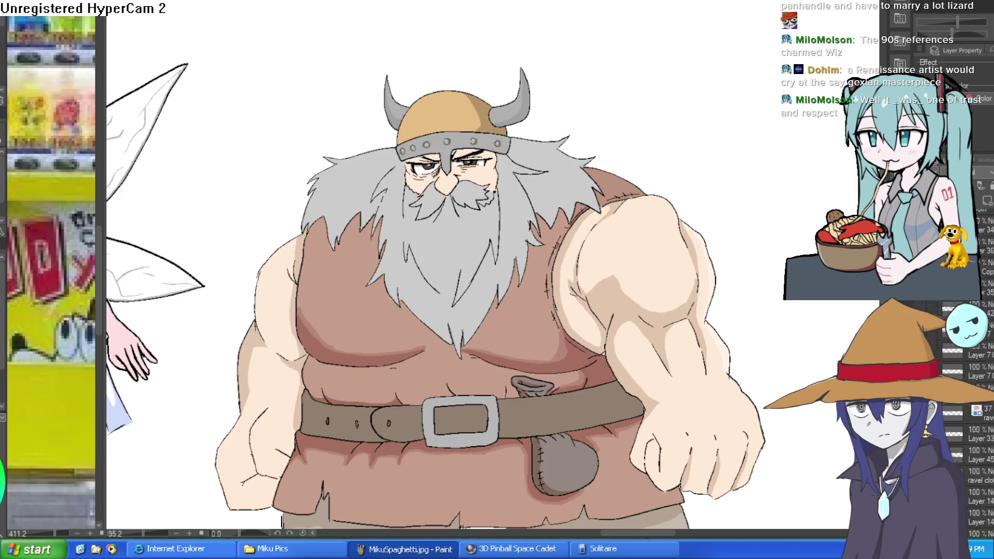
scroll(974, 414, up, 3)
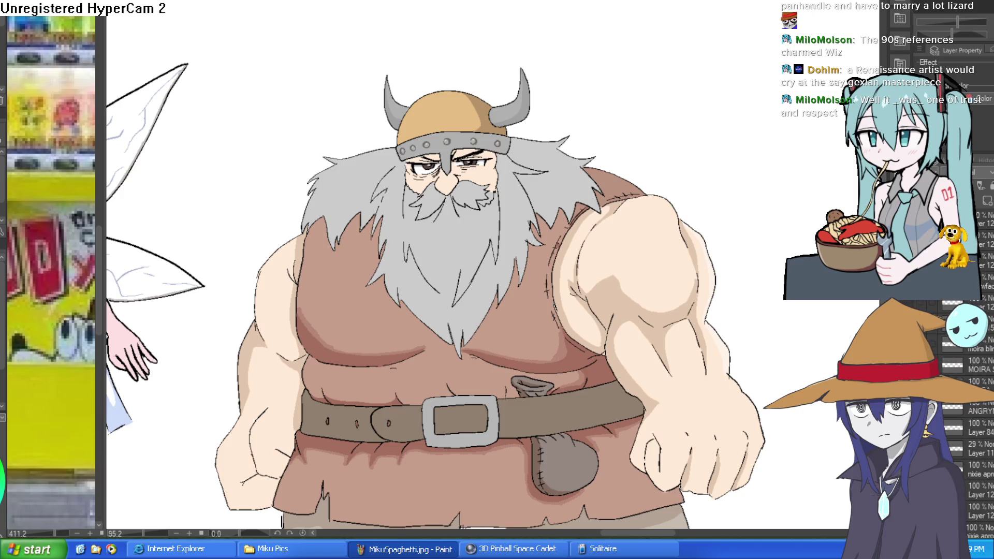
scroll(979, 414, up, 1)
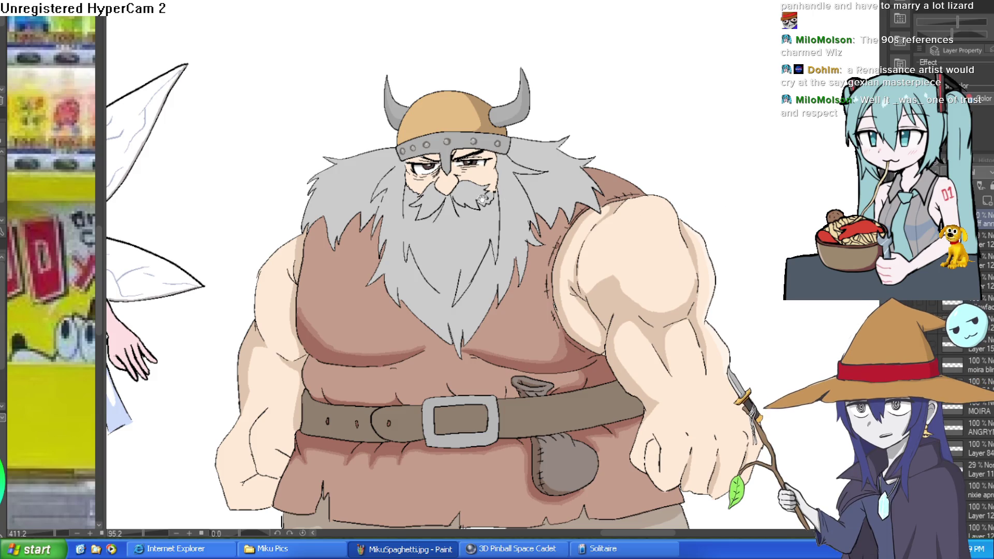
scroll(456, 256, up, 3)
Zoom in on the viking's face and tilt the view, then bring up the gnome drawing
mouse_move(456, 256)
mouse_down()
mouse_move(606, 259)
mouse_move(569, 358)
mouse_move(518, 311)
mouse_move(557, 263)
mouse_move(647, 235)
mouse_move(663, 208)
mouse_move(654, 249)
mouse_up()
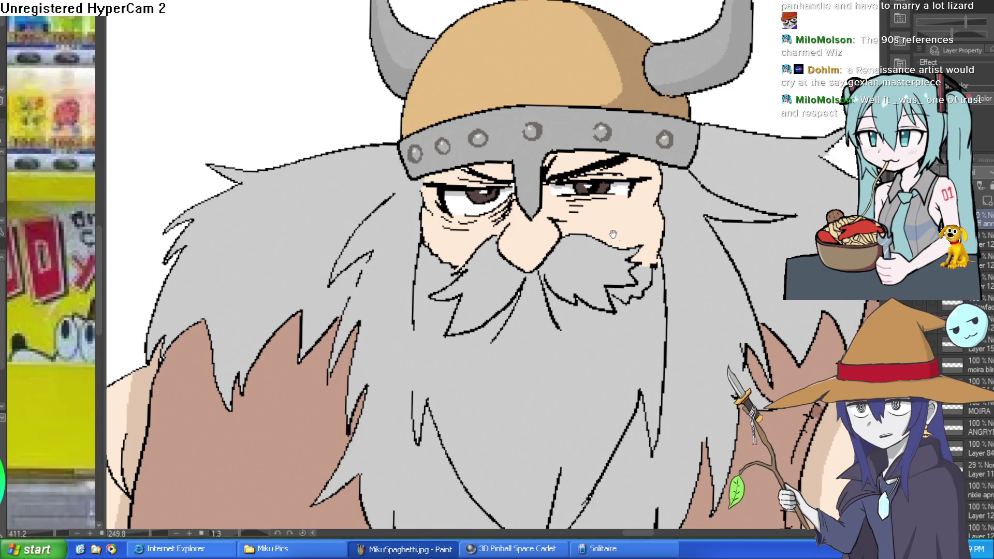
scroll(612, 236, down, 4)
scroll(619, 255, down, 2)
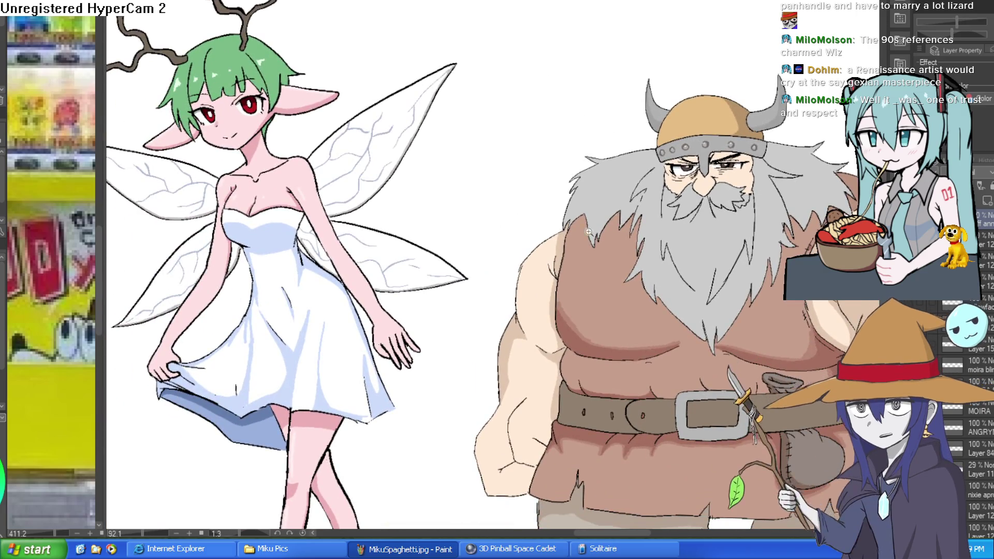
scroll(645, 239, down, 3)
drag(518, 238, 505, 262)
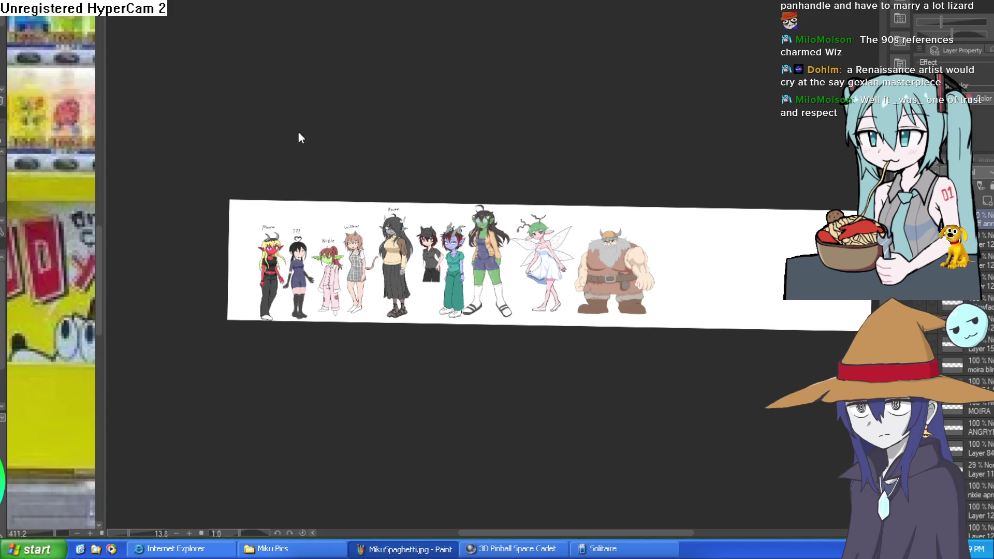
key(ctrl+Tab)
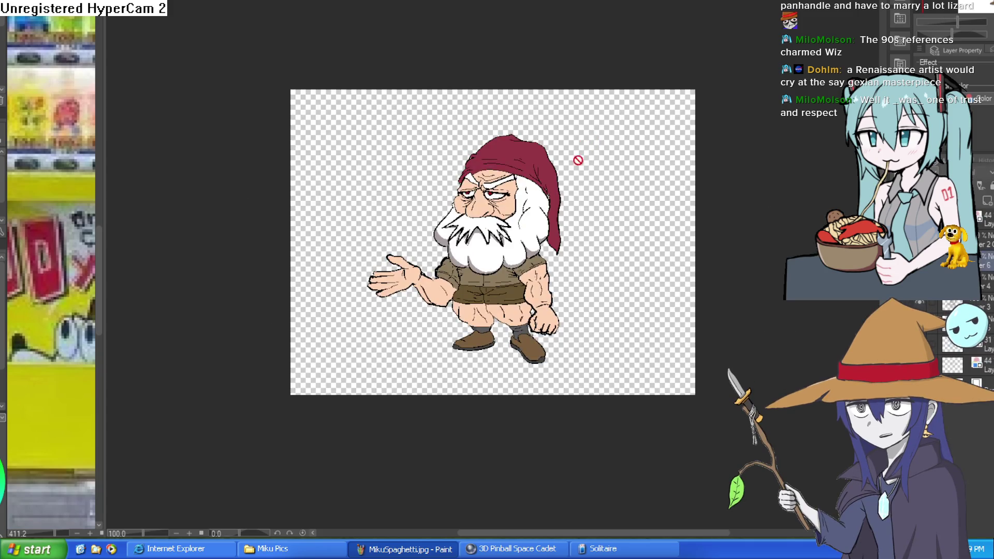
Zoom in and out on the bearded dwarf, then move to the perspective room sketch
scroll(497, 218, up, 6)
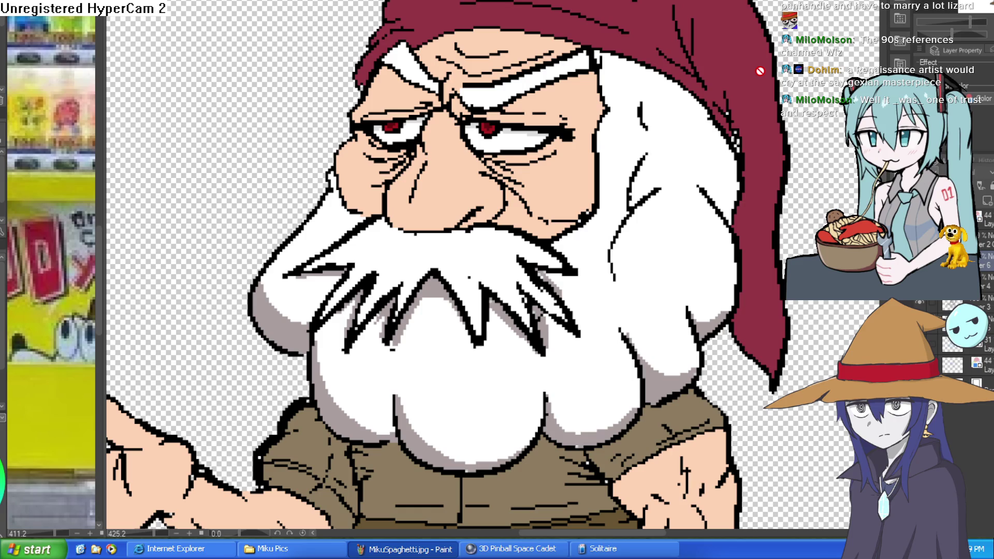
scroll(744, 120, down, 5)
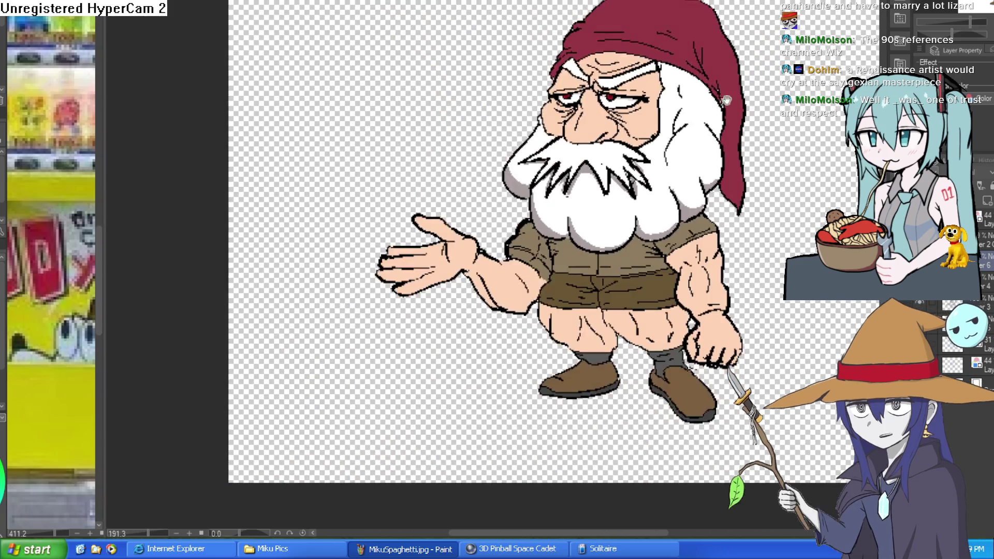
scroll(689, 169, down, 4)
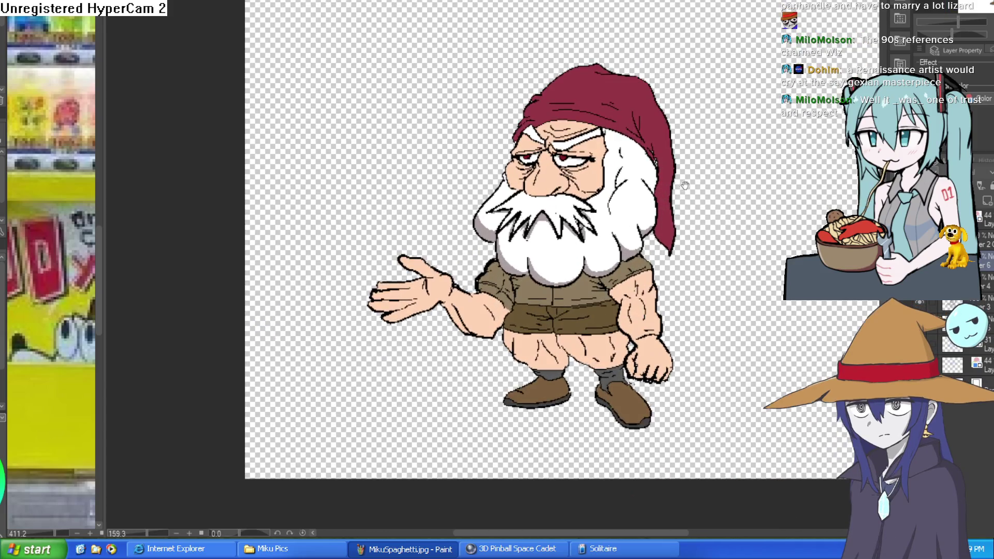
key(ctrl+Tab)
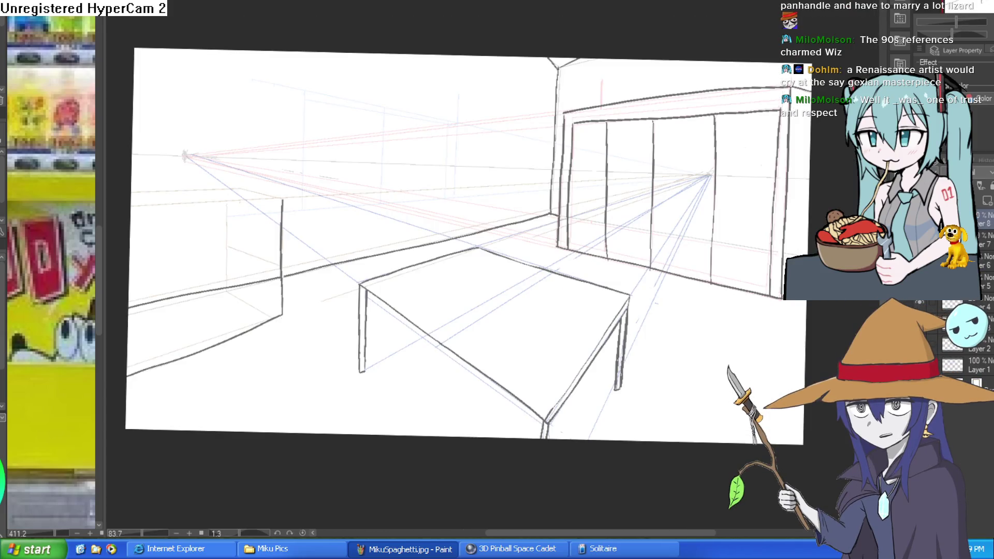
Cycle past the Hyra and vending machine drawings back to the lineup and zoom onto Nixie
key(ctrl+Tab)
key(ctrl+Tab)
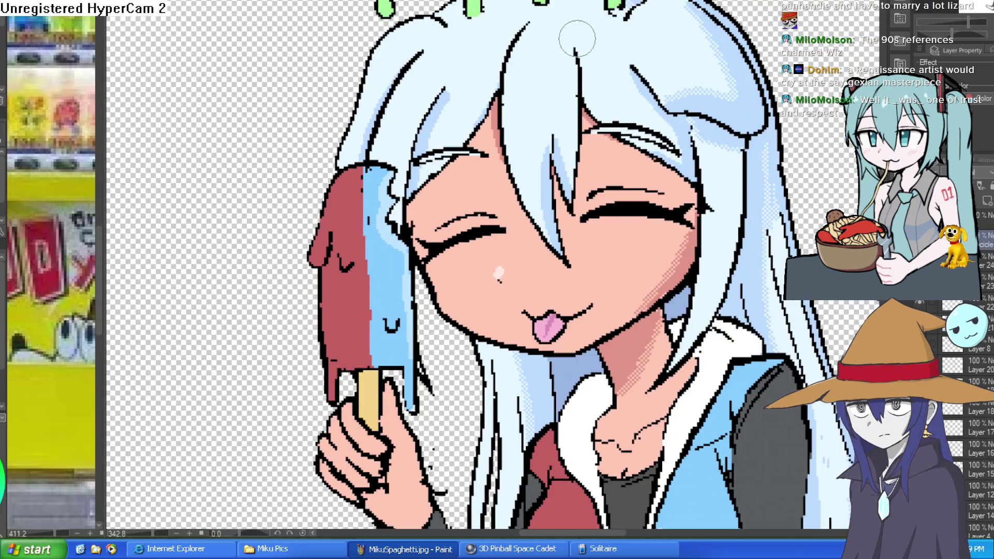
key(ctrl+Tab)
key(ctrl+Tab)
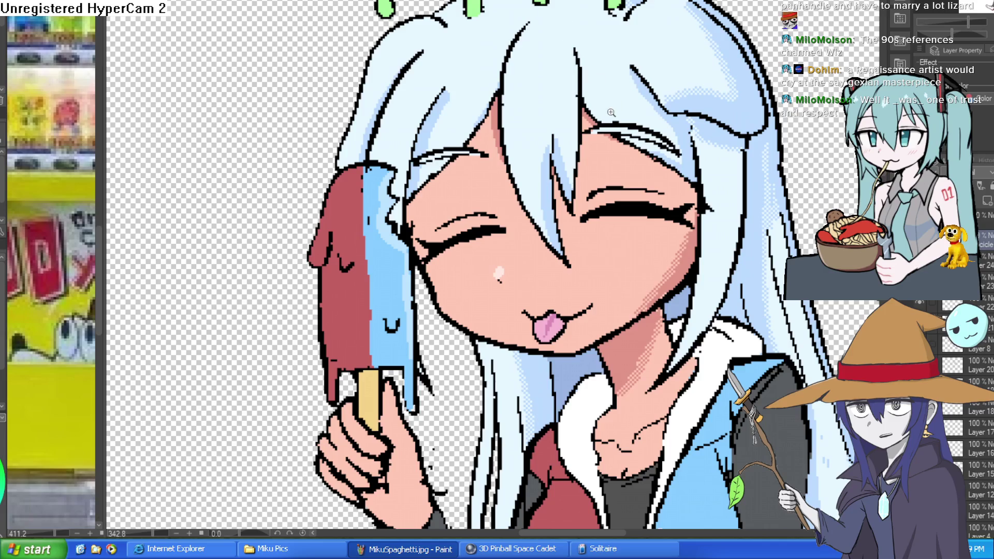
key(ctrl+Tab)
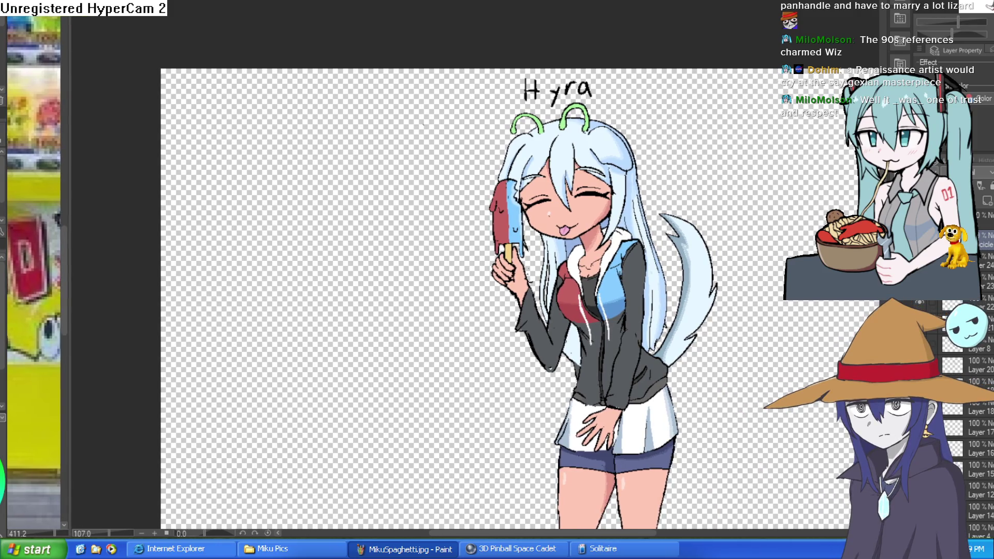
key(ctrl+Tab)
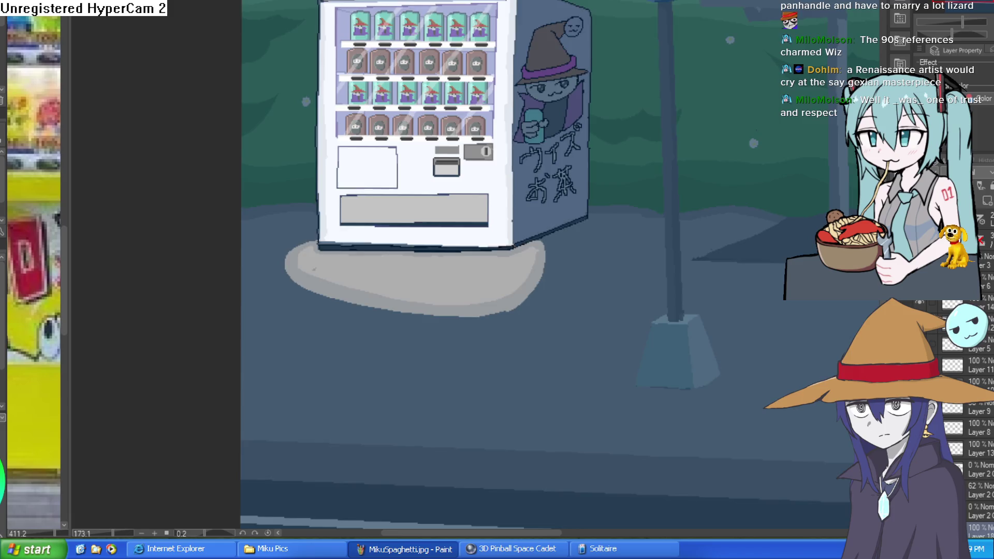
key(ctrl+Tab)
key(ctrl+Tab)
key(ctrl+Tab)
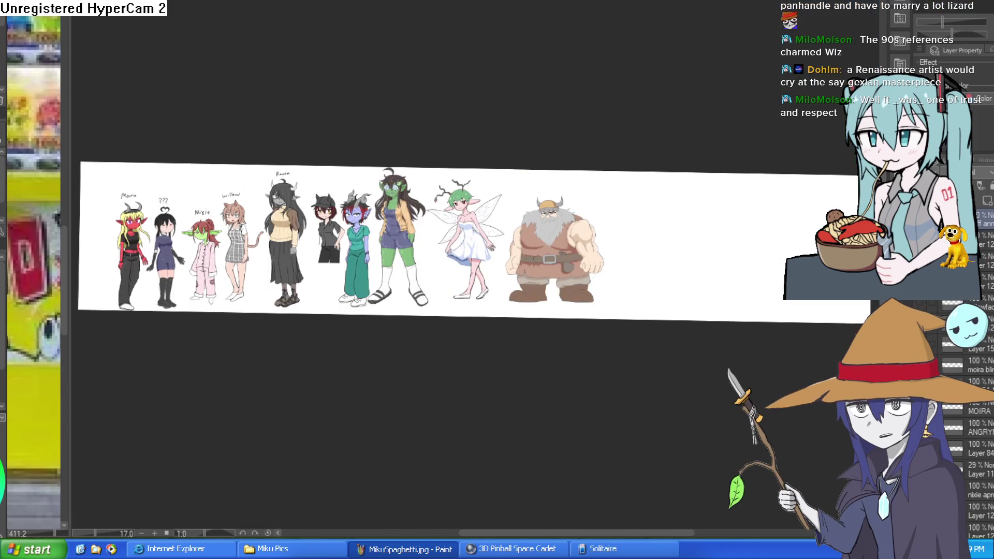
mouse_move(226, 212)
mouse_down()
mouse_move(288, 194)
mouse_move(373, 191)
mouse_up()
scroll(373, 191, up, 5)
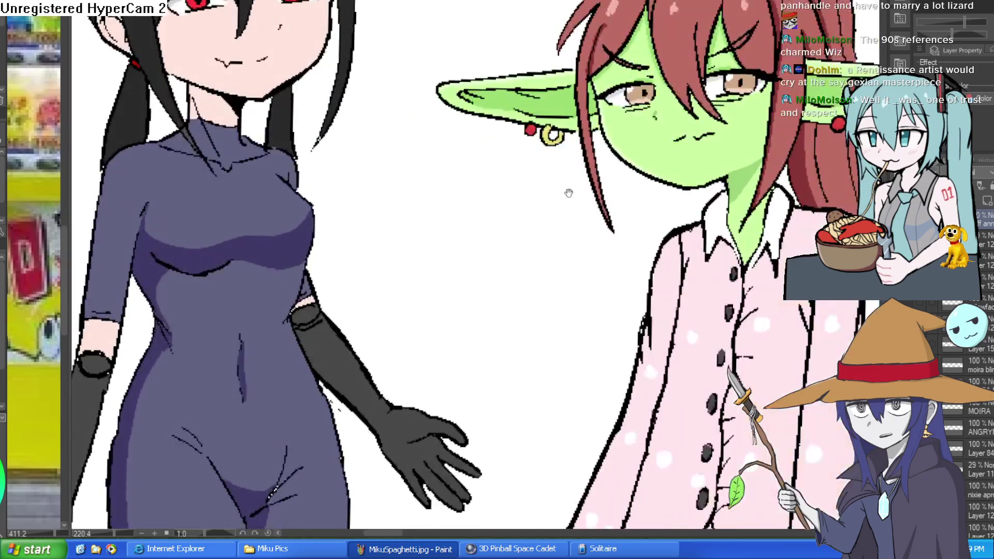
Centre the view on Nixie's face and zoom out slightly
drag(567, 189, 299, 257)
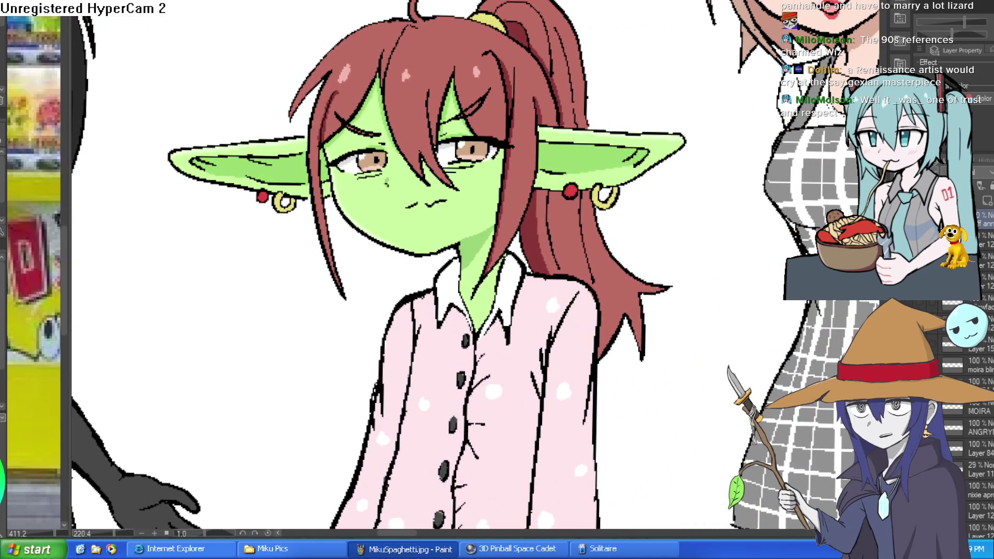
scroll(981, 373, down, 5)
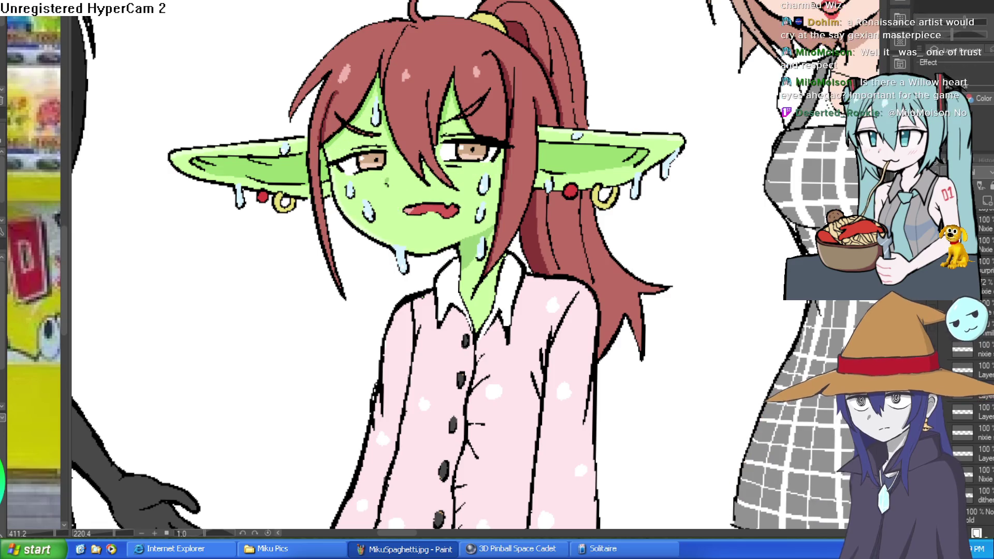
Zoom in and out over Nixie's face to compare expressions, then add a new blank layer
scroll(974, 362, up, 2)
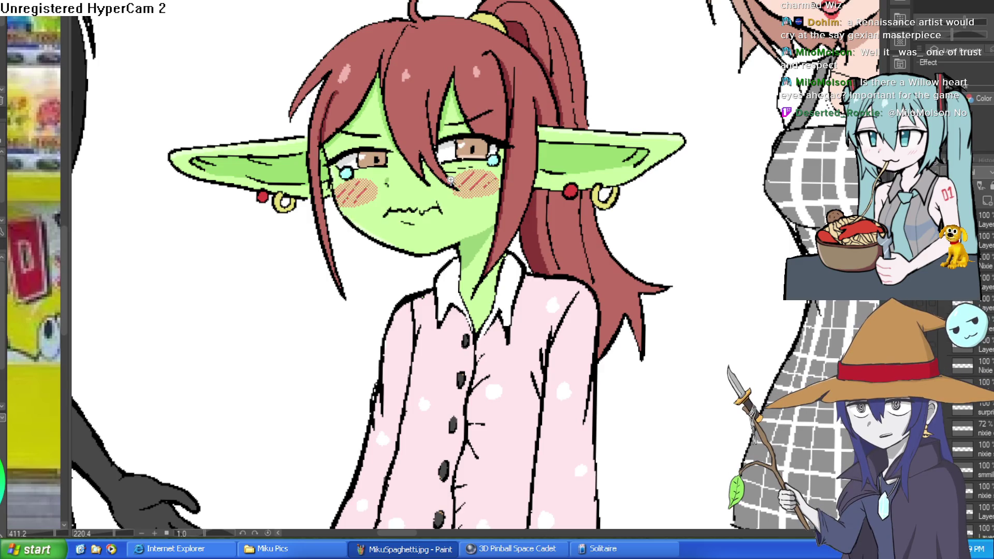
scroll(638, 179, up, 4)
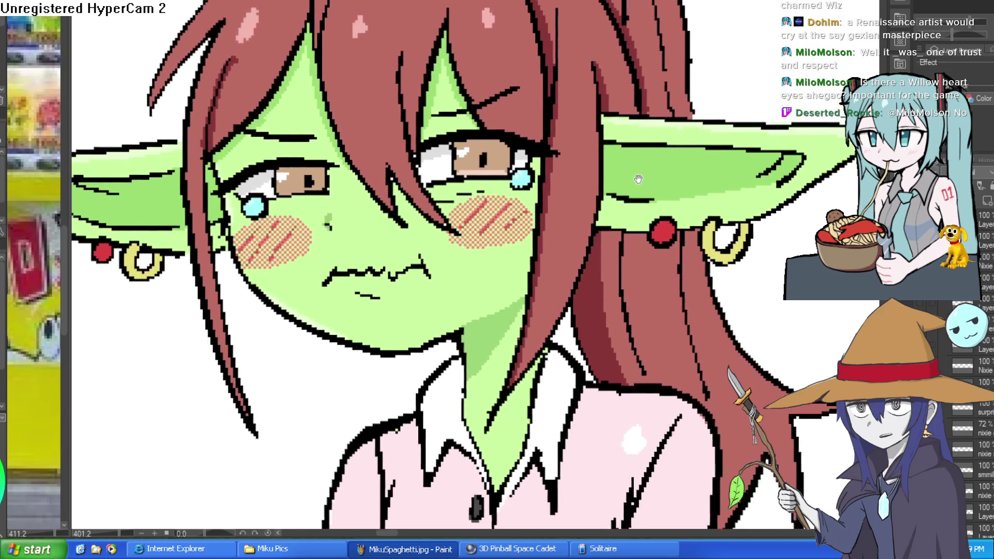
drag(638, 179, 644, 207)
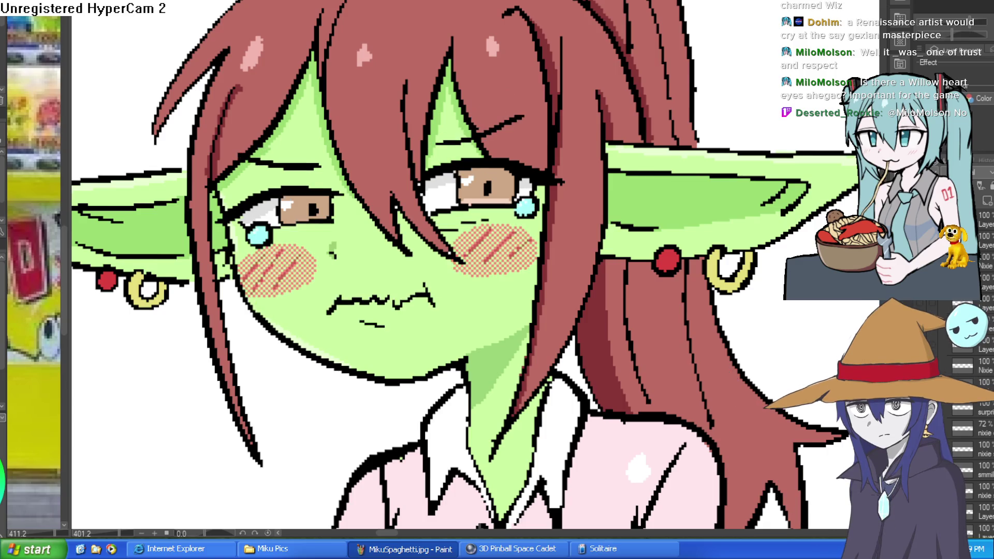
scroll(688, 280, down, 3)
scroll(688, 279, down, 4)
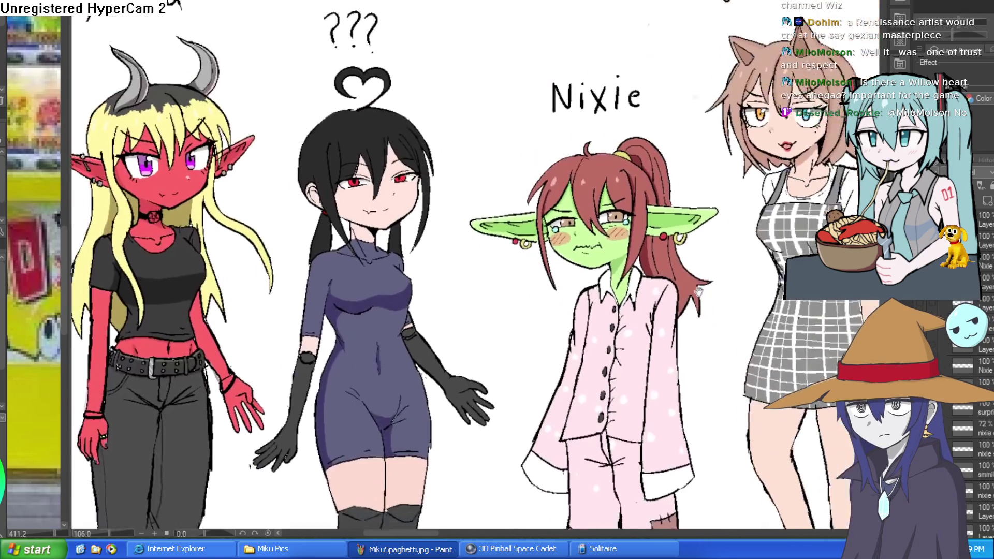
scroll(581, 203, up, 6)
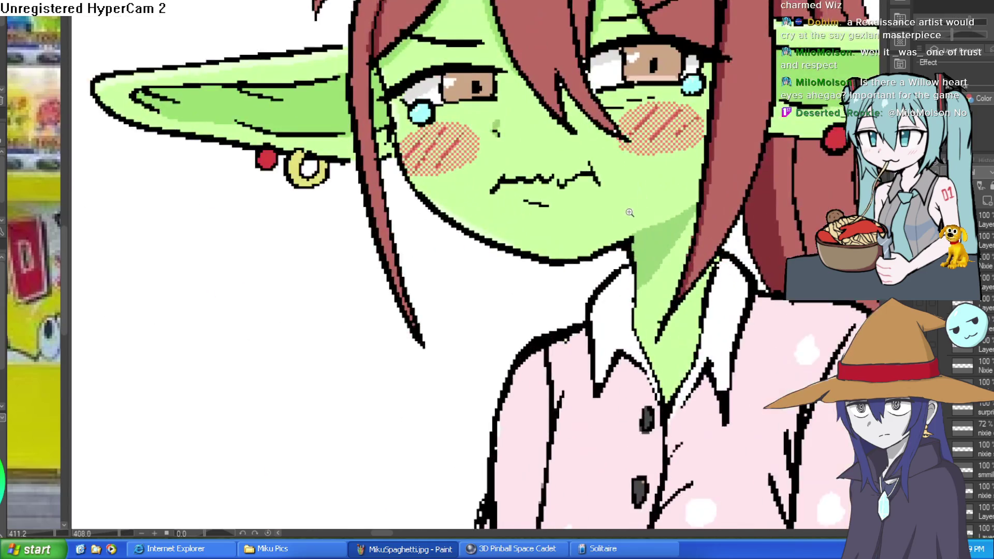
scroll(581, 283, down, 4)
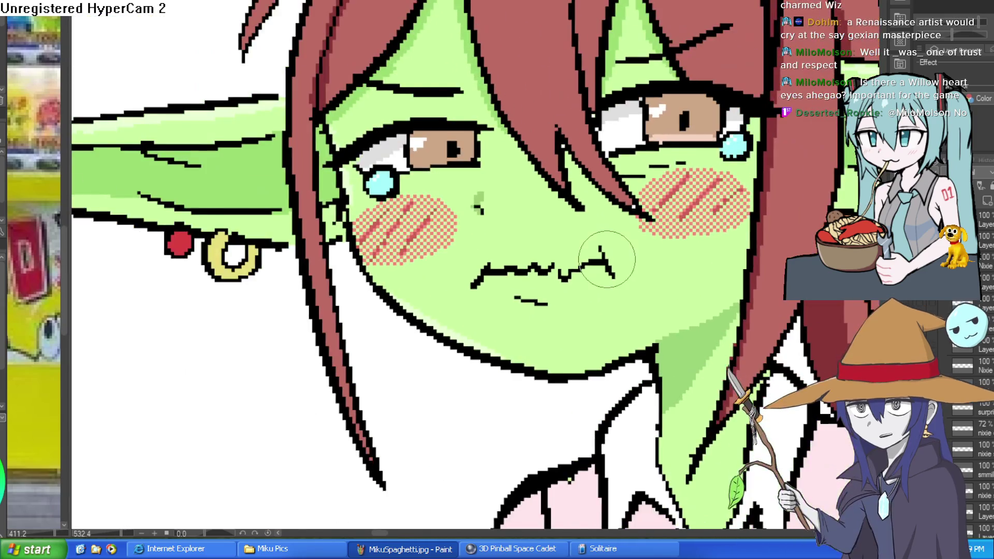
scroll(611, 250, up, 2)
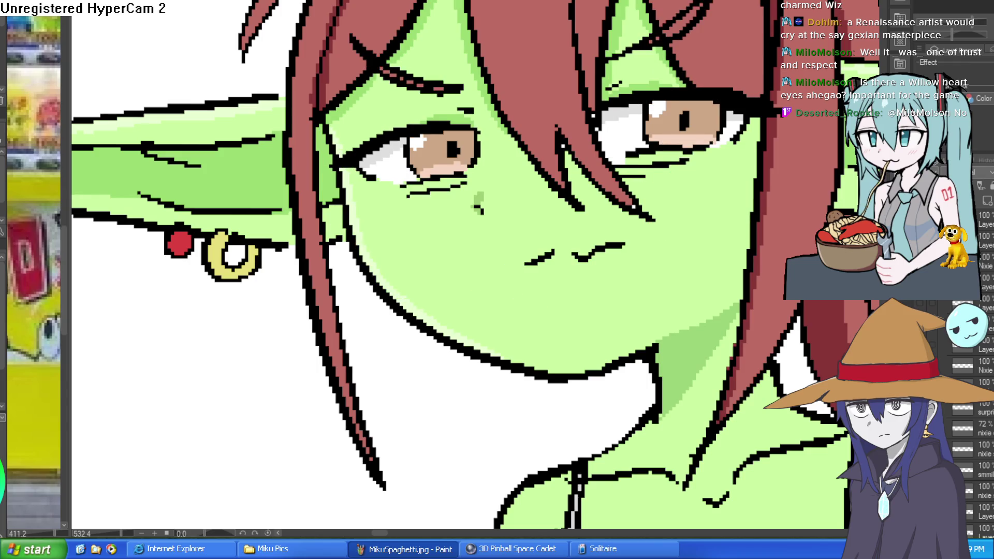
scroll(518, 259, down, 4)
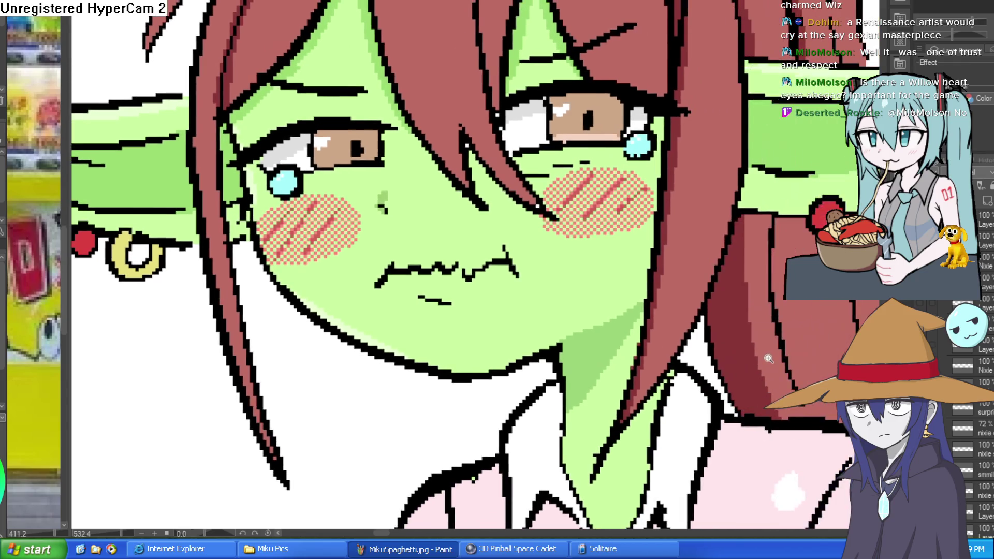
scroll(518, 259, up, 1)
key(ctrl+shift+n)
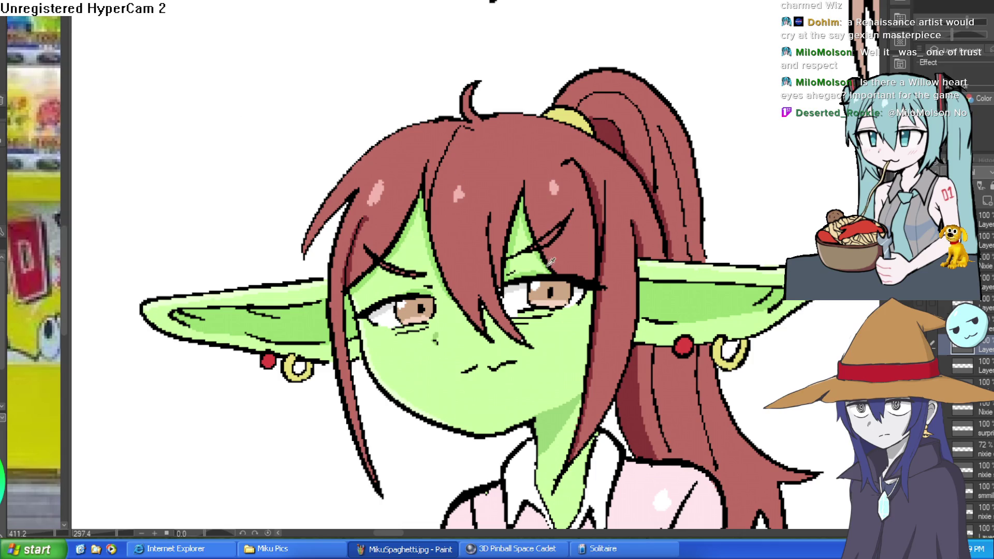
Move up over Nixie's face, zoom in, and tilt the canvas to line up with her eye
drag(516, 317, 508, 275)
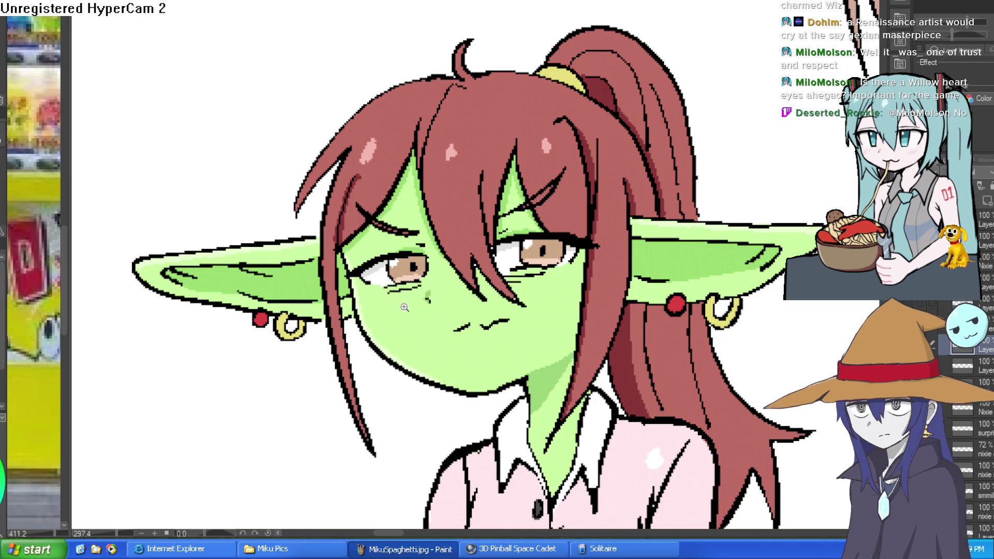
scroll(428, 309, up, 3)
drag(427, 310, 454, 318)
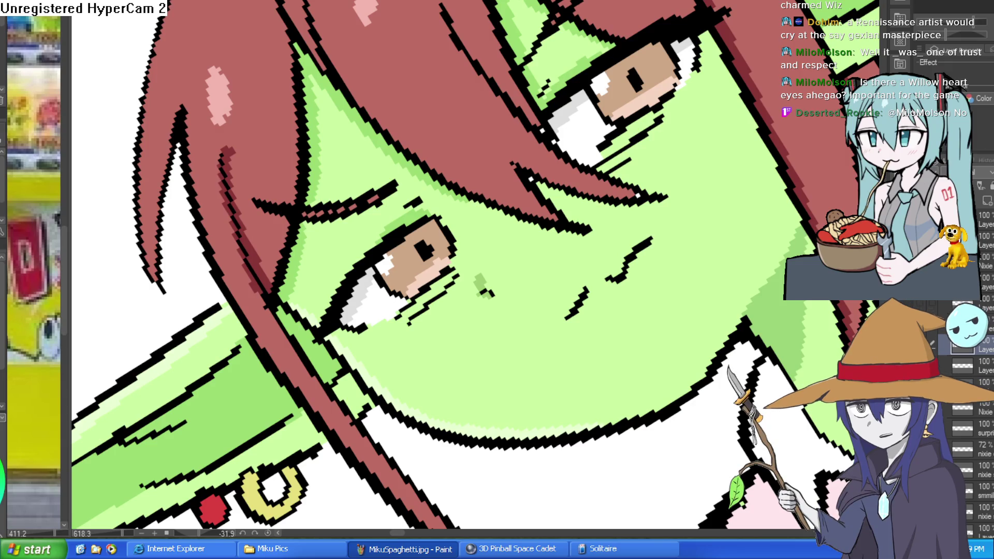
Paint skin green over Nixie's irises and lower lash lines, then fit the whole character
mouse_move(460, 268)
mouse_down()
mouse_move(440, 222)
mouse_move(417, 203)
mouse_move(336, 282)
mouse_move(329, 318)
mouse_move(377, 288)
mouse_move(372, 328)
mouse_move(393, 271)
mouse_move(479, 205)
mouse_up()
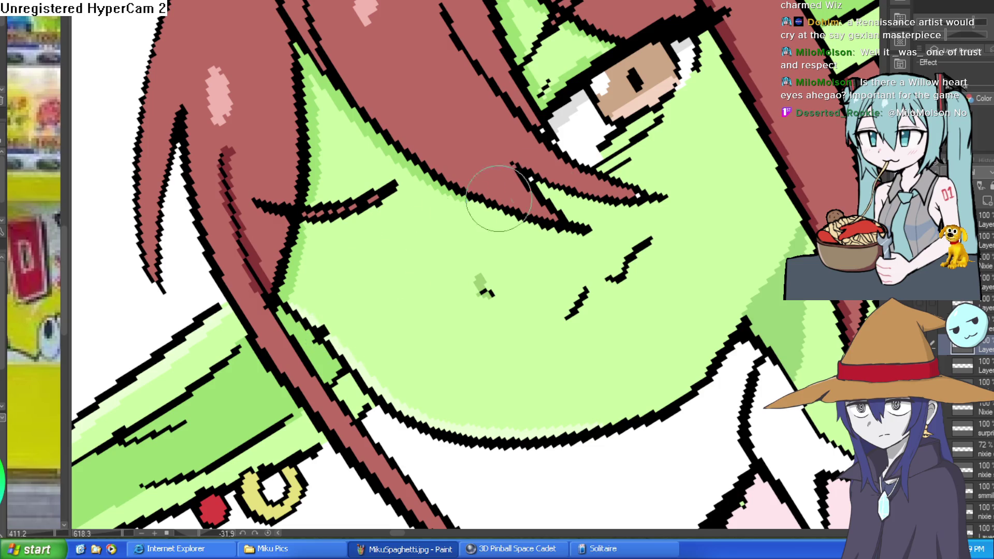
scroll(479, 205, right, 3)
mouse_move(515, 169)
mouse_down()
mouse_move(531, 186)
mouse_move(552, 178)
mouse_move(552, 155)
mouse_move(518, 173)
mouse_move(584, 122)
mouse_move(592, 134)
mouse_move(626, 66)
mouse_move(552, 90)
mouse_up()
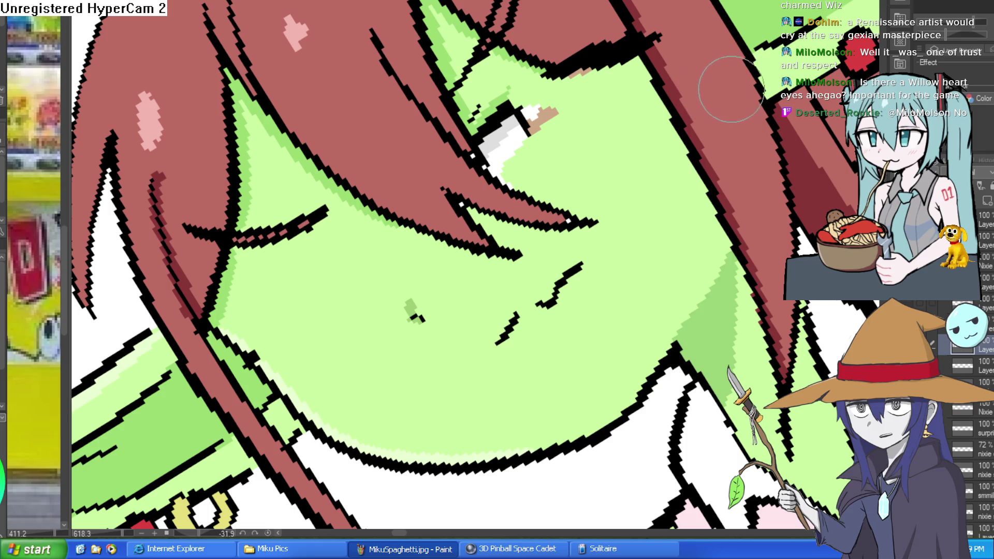
mouse_move(727, 89)
mouse_down()
mouse_move(645, 232)
mouse_move(632, 210)
mouse_move(599, 196)
mouse_move(572, 195)
mouse_move(554, 218)
mouse_move(565, 163)
mouse_move(552, 227)
mouse_move(611, 160)
mouse_move(588, 277)
mouse_up()
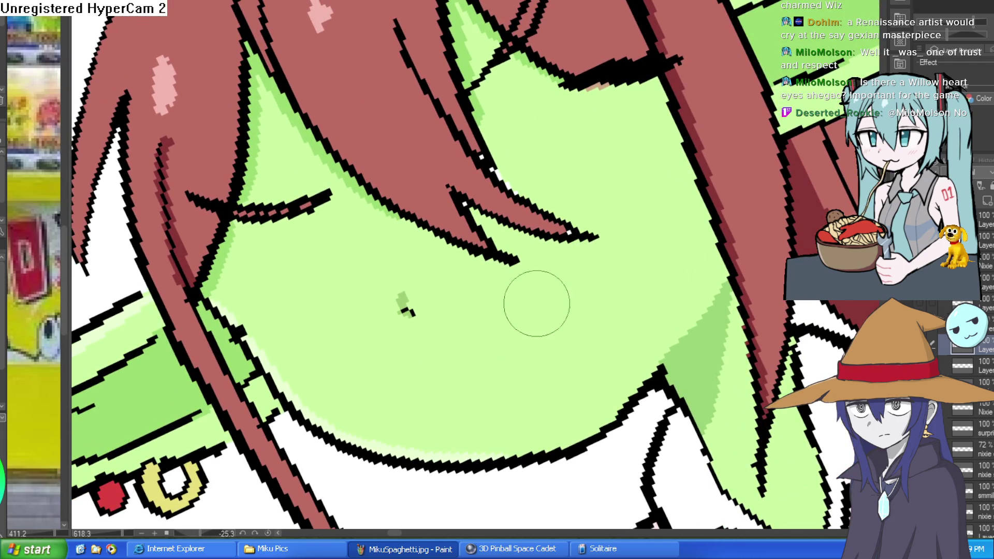
key(ctrl+0)
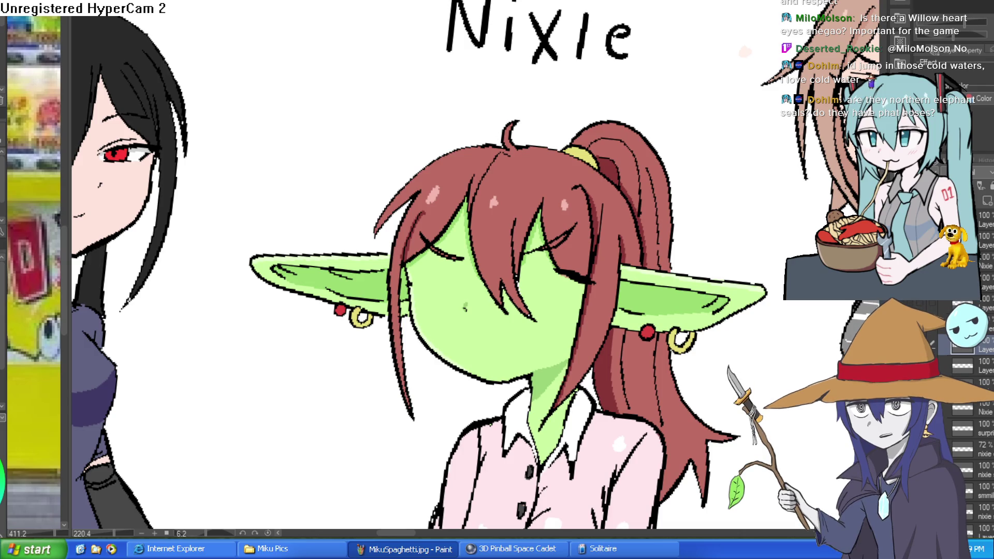
Mirror the view, draw a heavy eyelid over the right eye, and redraw the left eye outline
key(h)
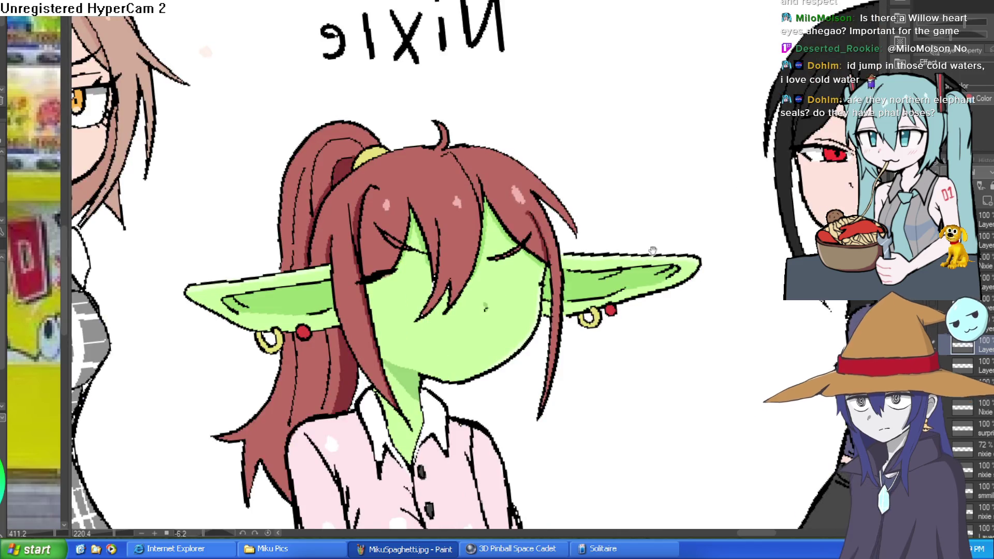
scroll(533, 216, up, 5)
drag(533, 216, 535, 225)
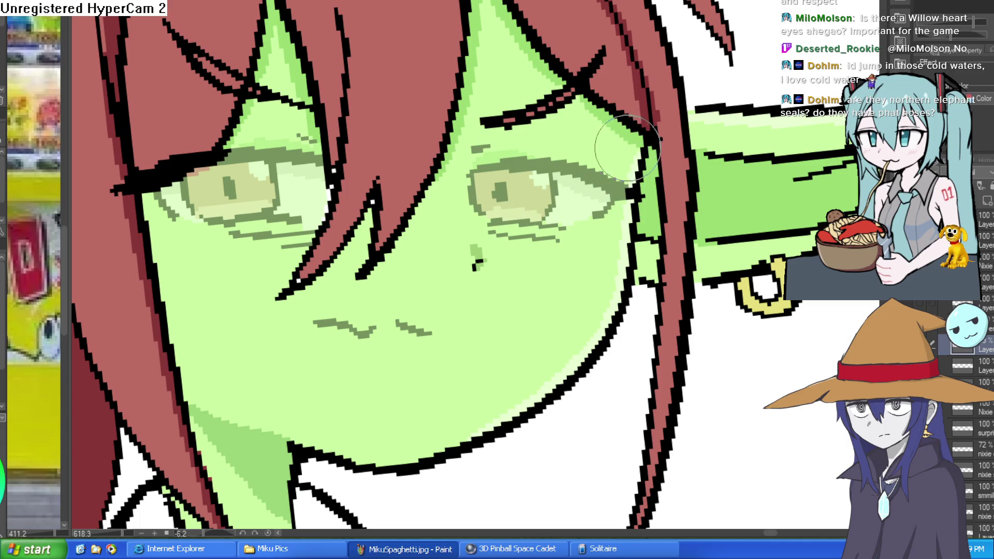
drag(473, 176, 630, 152)
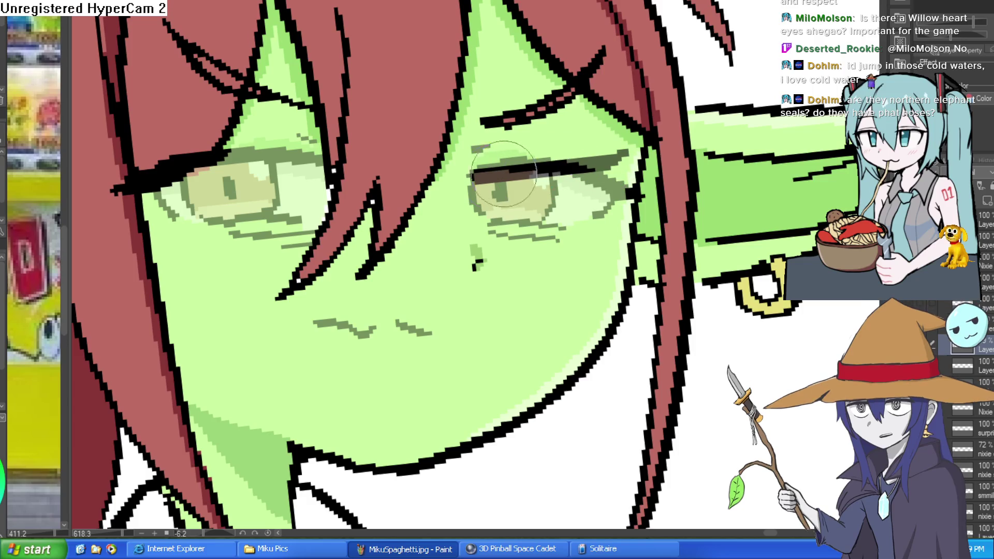
mouse_move(150, 287)
mouse_down()
mouse_move(207, 155)
mouse_move(582, 249)
mouse_move(531, 310)
mouse_up()
mouse_move(626, 6)
mouse_down()
mouse_move(518, 155)
mouse_move(543, 207)
mouse_move(523, 209)
mouse_up()
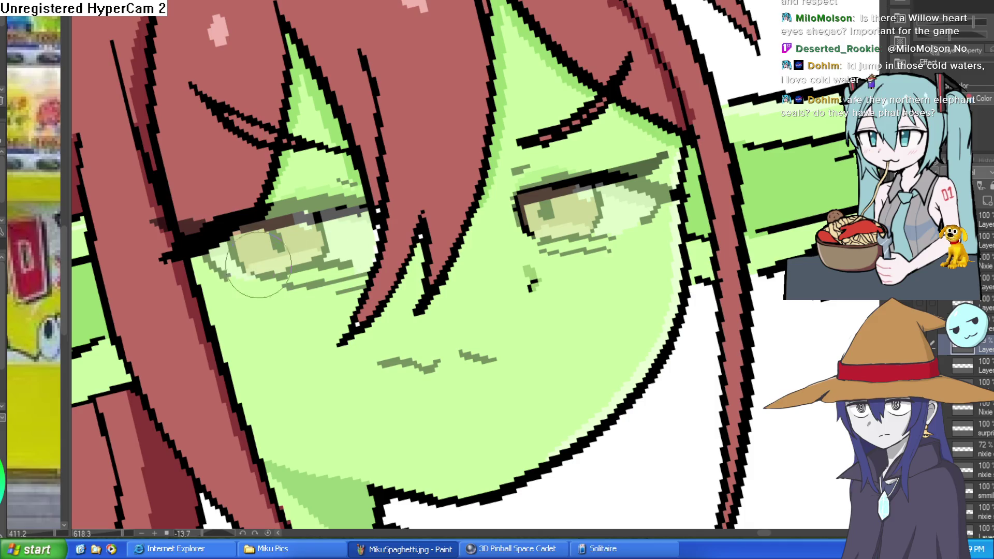
drag(329, 213, 324, 259)
drag(244, 265, 257, 281)
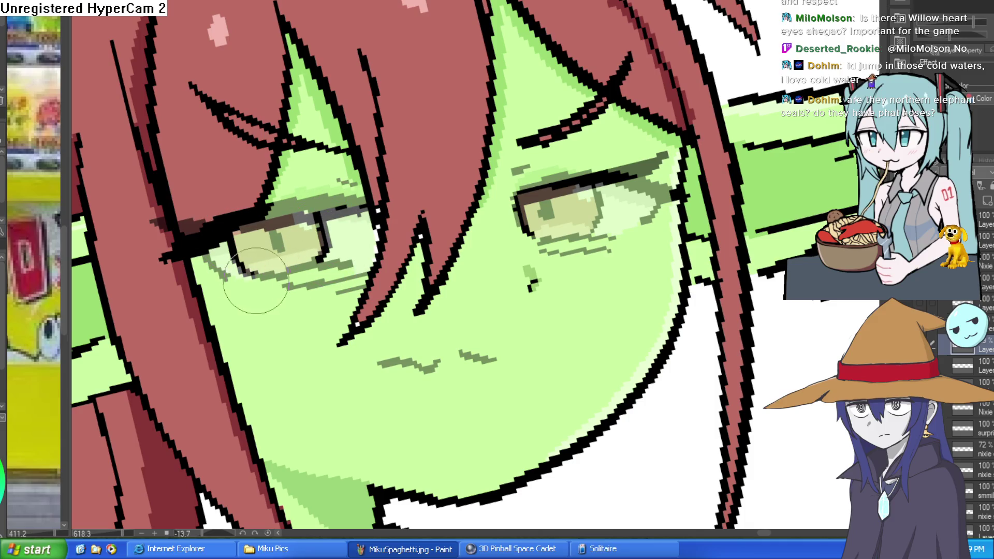
Add dark lid strokes around Nixie's upper eye with the canvas tilted
mouse_move(508, 160)
mouse_down()
mouse_move(526, 213)
mouse_move(570, 171)
mouse_move(569, 129)
mouse_move(598, 122)
mouse_move(616, 91)
mouse_move(704, 131)
mouse_move(713, 194)
mouse_up()
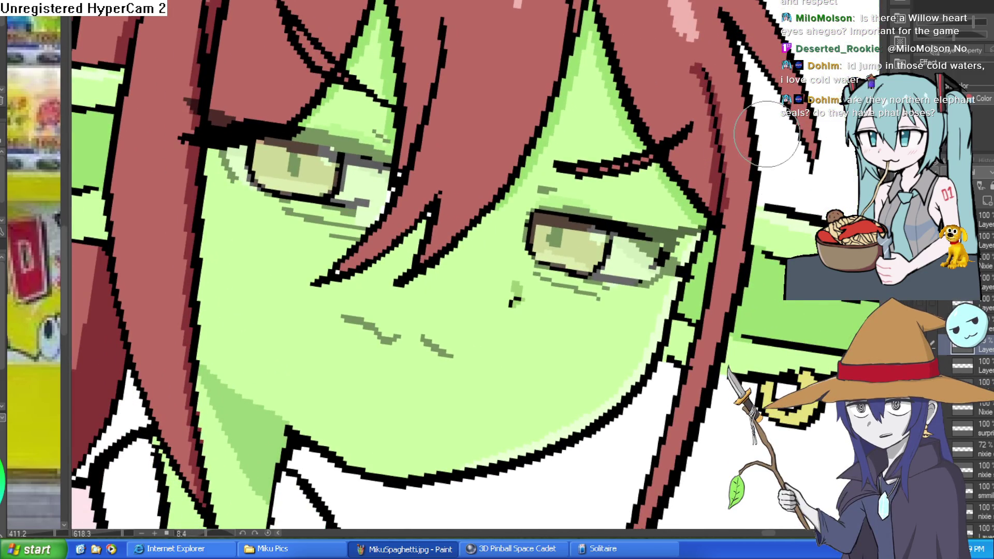
mouse_move(767, 134)
mouse_down()
mouse_move(720, 202)
mouse_move(668, 251)
mouse_move(531, 156)
mouse_up()
mouse_move(464, 182)
mouse_down()
mouse_move(515, 88)
mouse_move(543, 103)
mouse_up()
mouse_move(529, 518)
mouse_down()
mouse_move(637, 445)
mouse_move(694, 355)
mouse_move(643, 262)
mouse_move(654, 89)
mouse_move(639, 73)
mouse_move(714, 245)
mouse_up()
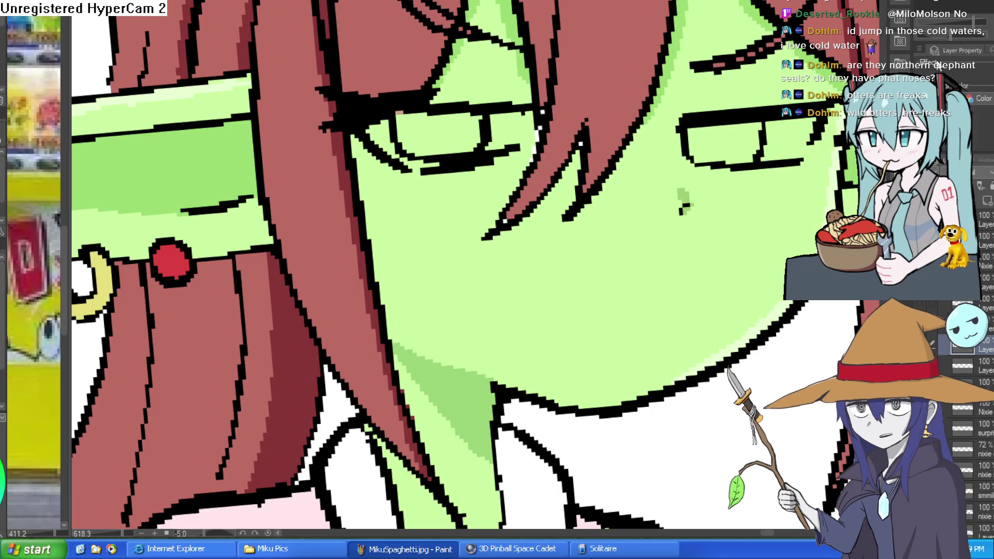
Draw a thick black vertical pupil through the eye, undoing the last stroke
drag(785, 228, 789, 264)
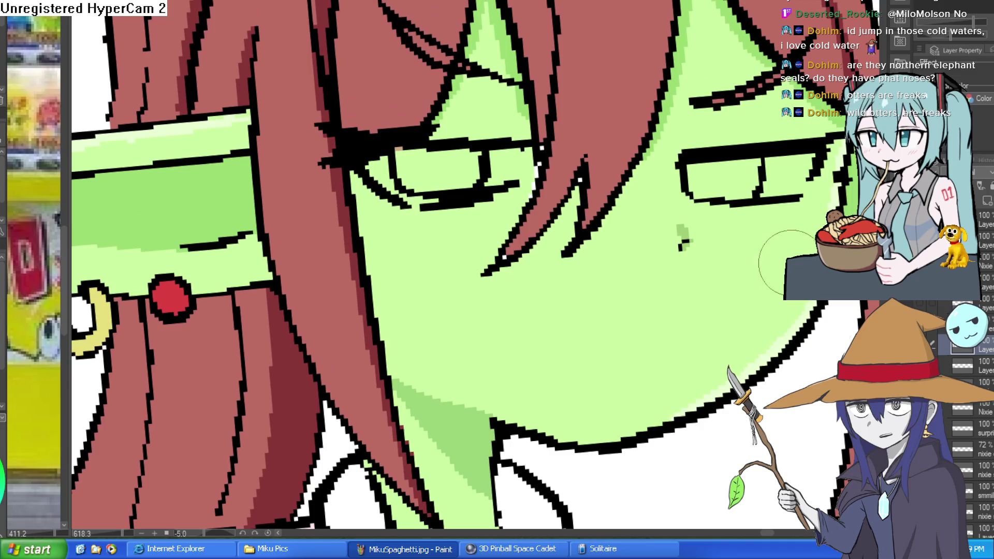
scroll(790, 264, down, 5)
mouse_move(821, 313)
mouse_down()
mouse_move(751, 234)
mouse_move(621, 155)
mouse_move(525, 115)
mouse_move(482, 155)
mouse_move(479, 133)
mouse_move(422, 148)
mouse_move(493, 133)
mouse_move(492, 122)
mouse_move(491, 154)
mouse_up()
scroll(524, 115, up, 5)
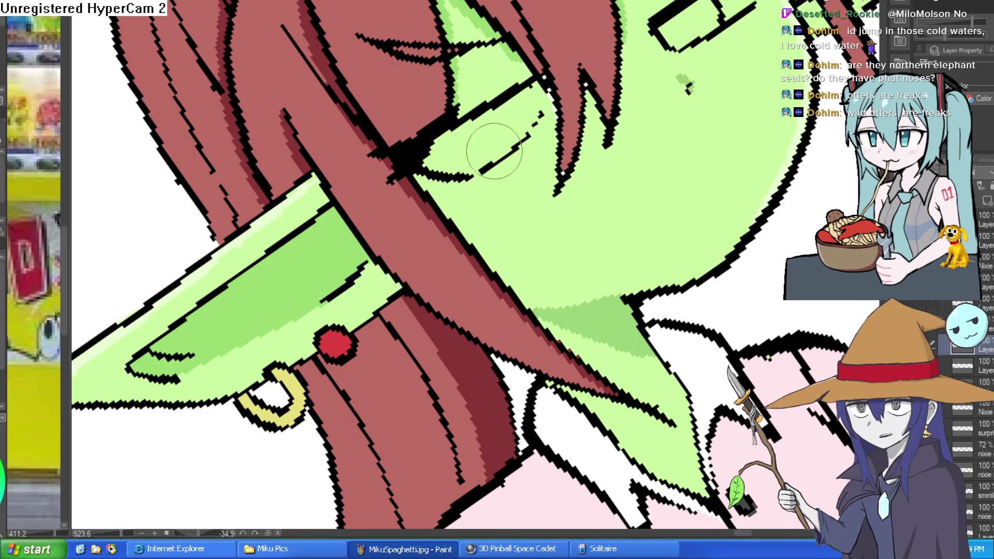
mouse_move(604, 119)
mouse_down()
mouse_move(621, 306)
mouse_move(574, 258)
mouse_move(595, 290)
mouse_up()
drag(549, 249, 539, 300)
drag(549, 166, 539, 331)
mouse_move(544, 228)
mouse_down()
mouse_move(553, 195)
mouse_move(518, 208)
mouse_move(487, 195)
mouse_up()
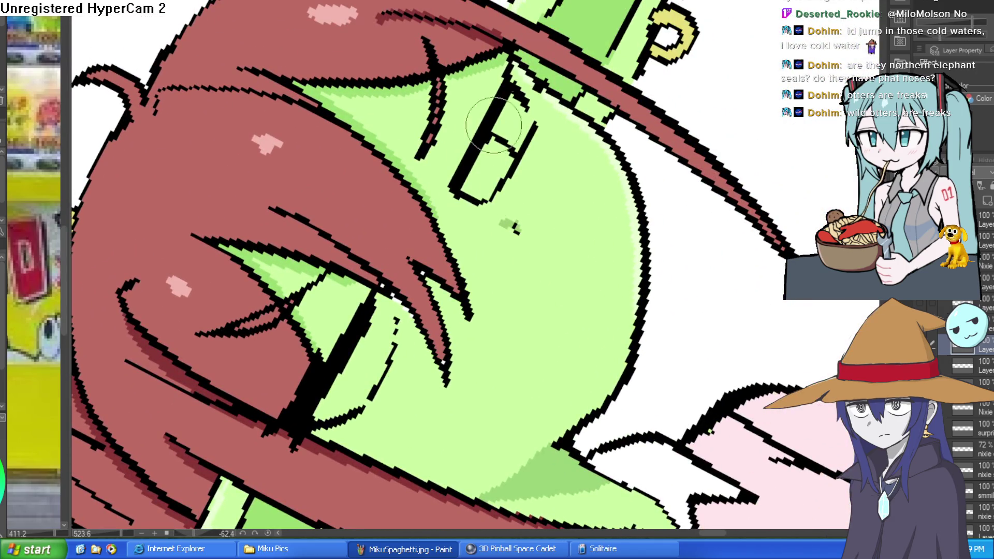
mouse_move(518, 63)
mouse_down()
mouse_move(597, 203)
mouse_move(525, 202)
mouse_up()
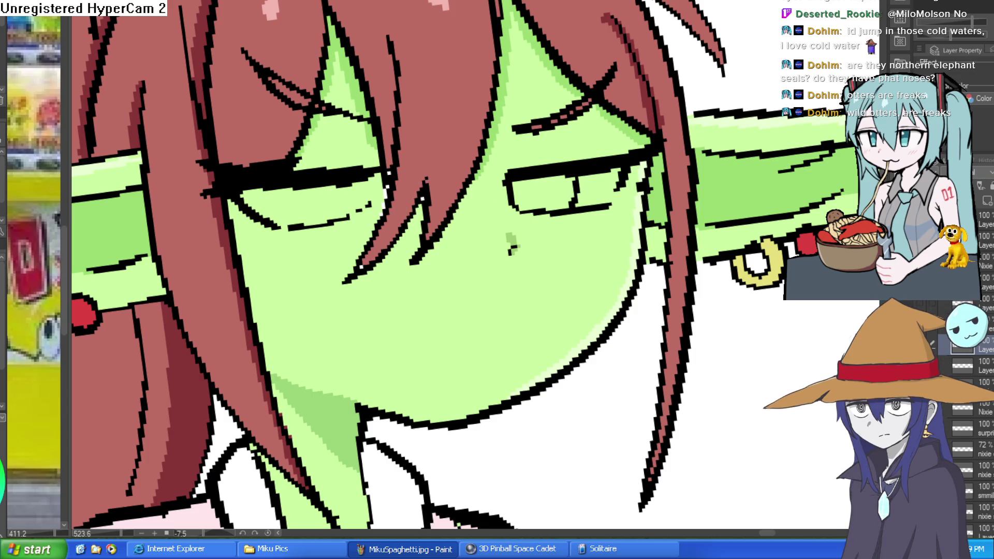
key(ctrl+z)
Zoom in close on Nixie's eye and add black lash strokes beside it
drag(360, 196, 381, 171)
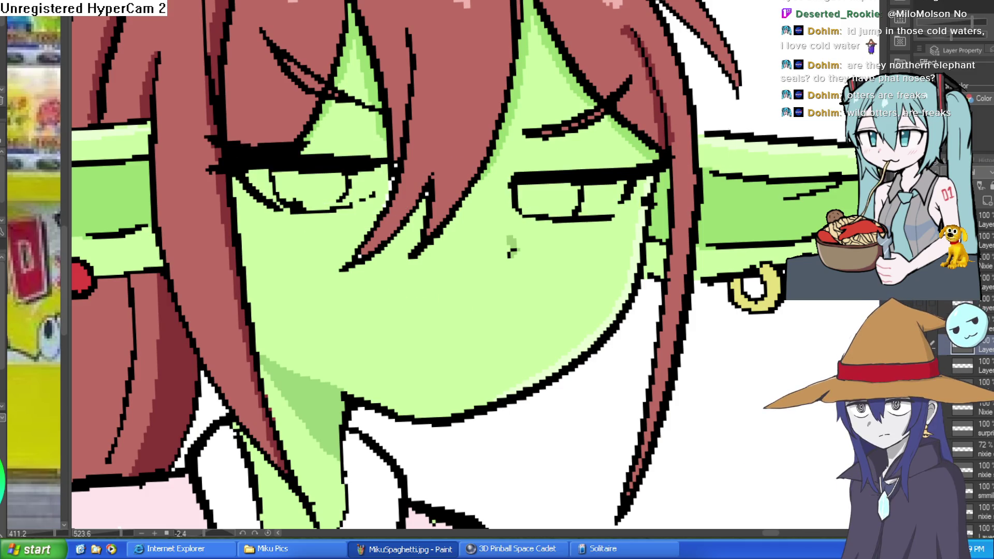
scroll(746, 254, down, 5)
scroll(568, 186, down, 1)
mouse_move(569, 218)
mouse_down()
mouse_move(569, 187)
mouse_move(740, 67)
mouse_move(633, 159)
mouse_move(622, 228)
mouse_move(599, 251)
mouse_move(596, 282)
mouse_move(397, 313)
mouse_up()
scroll(569, 186, up, 6)
drag(474, 67, 486, 124)
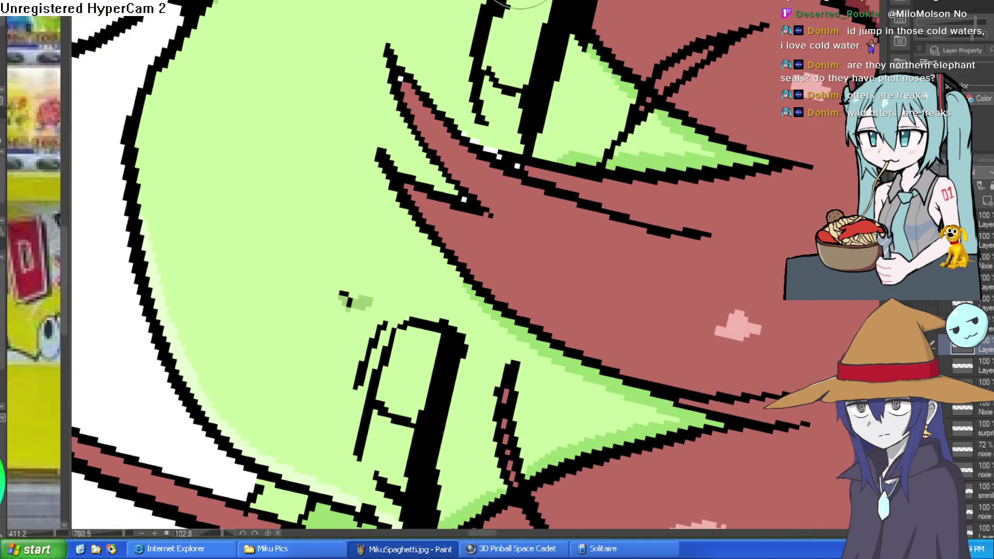
drag(454, 59, 462, 119)
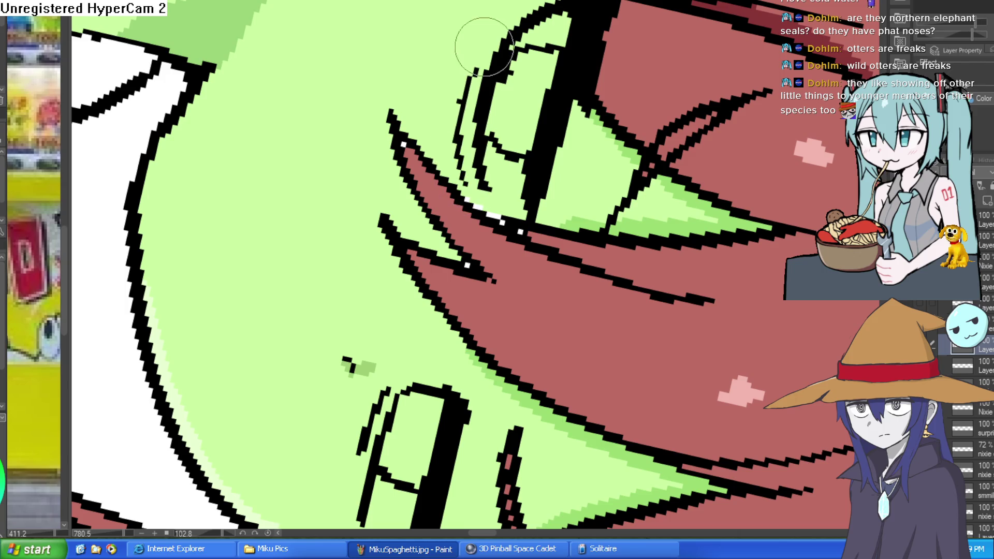
mouse_move(485, 46)
mouse_down()
mouse_move(498, 182)
mouse_move(479, 213)
mouse_move(683, 191)
mouse_up()
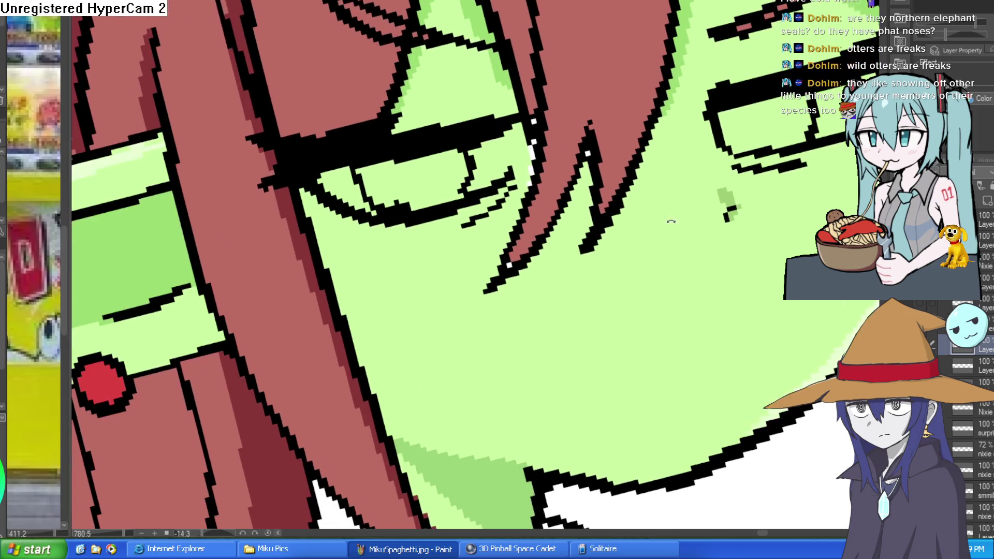
Erase and thin the lower eye line, then level the canvas and zoom out
scroll(752, 179, down, 5)
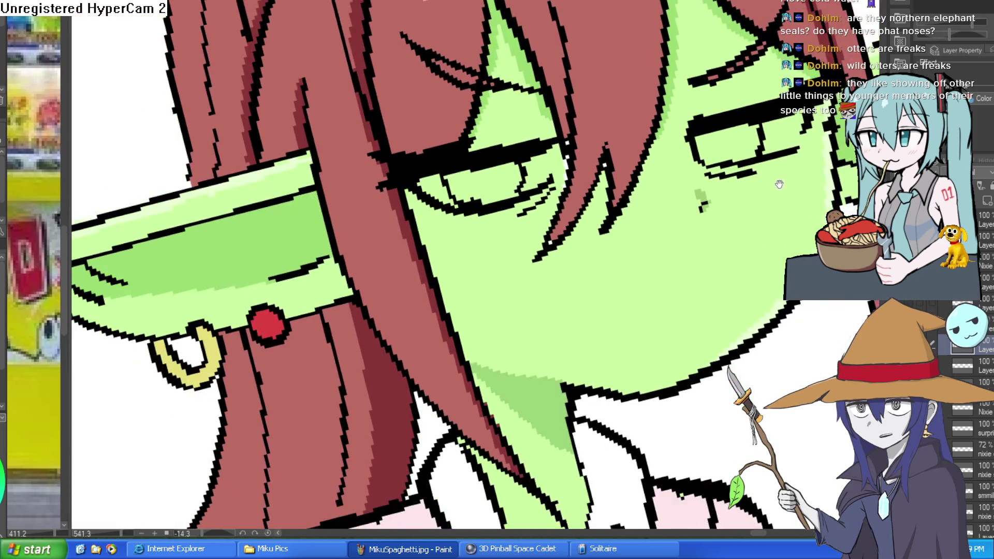
scroll(405, 232, up, 3)
scroll(405, 231, up, 3)
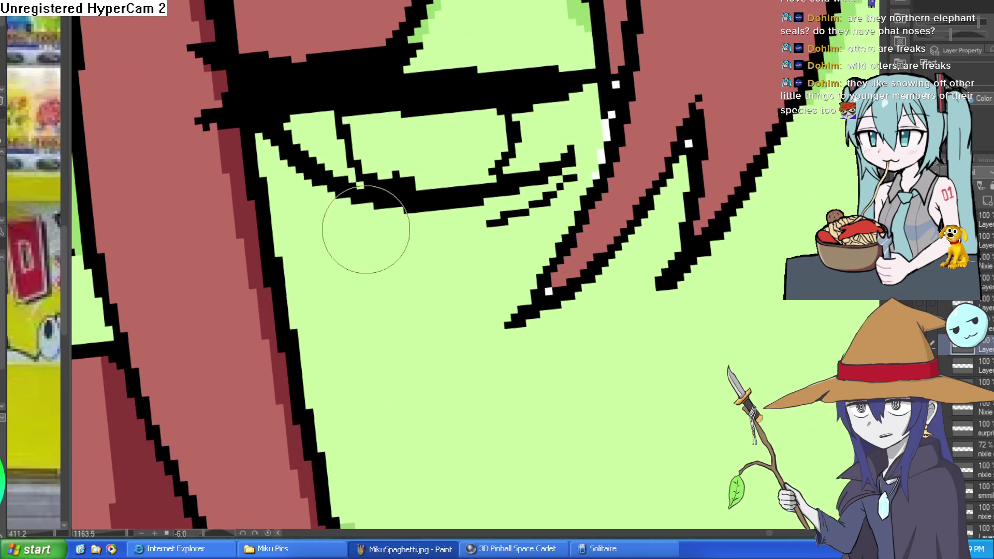
click(341, 187)
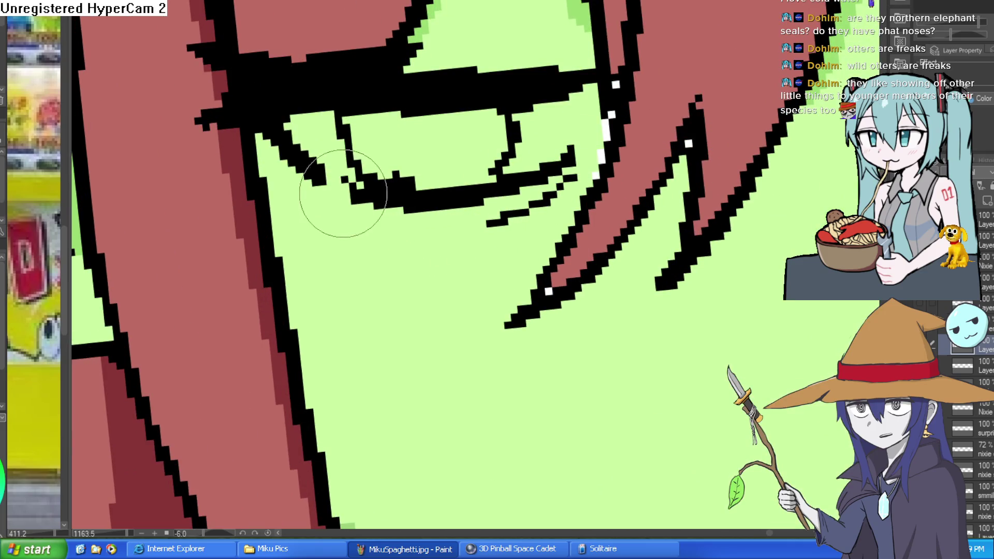
mouse_move(475, 230)
mouse_down()
mouse_move(443, 166)
mouse_move(421, 151)
mouse_move(486, 149)
mouse_up()
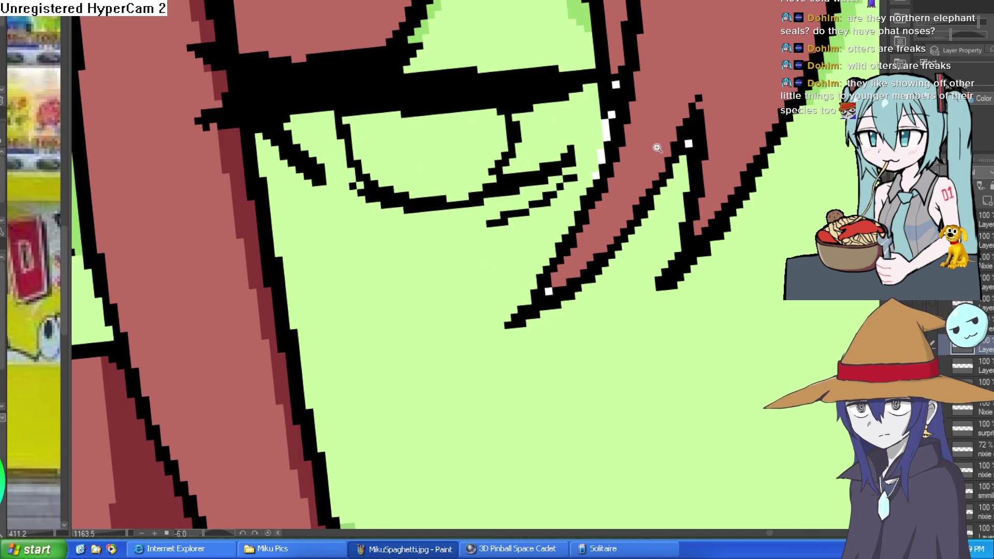
scroll(485, 149, down, 4)
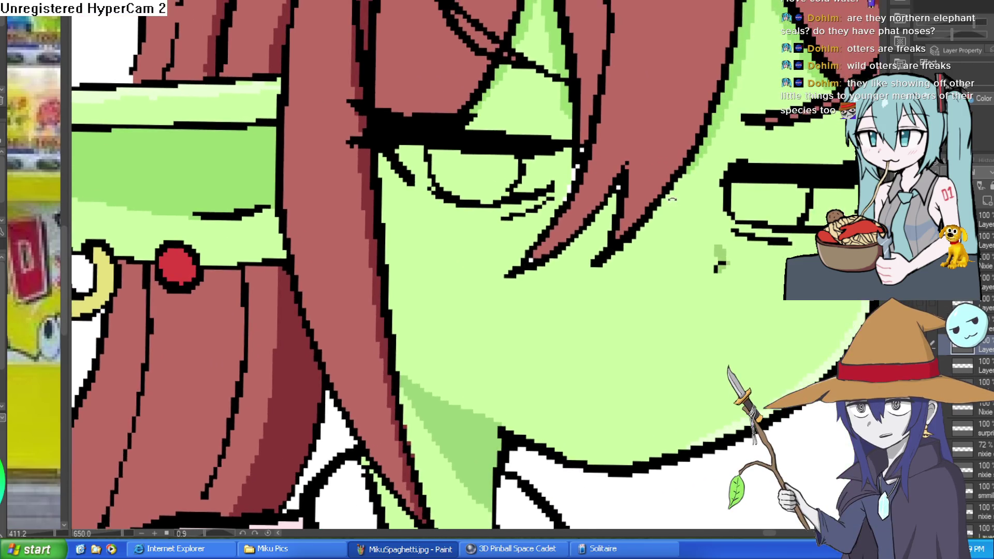
drag(671, 200, 676, 190)
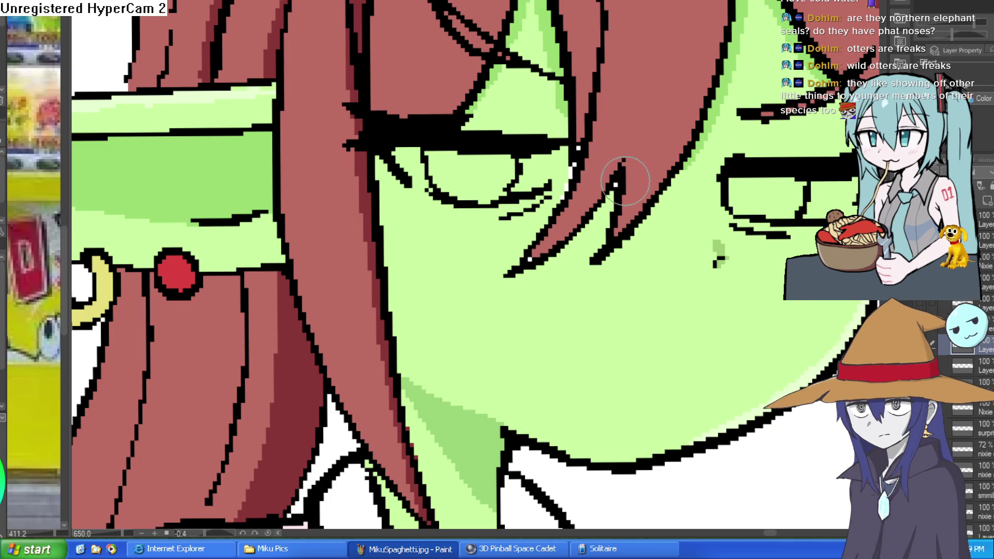
scroll(621, 190, down, 5)
drag(621, 189, 668, 83)
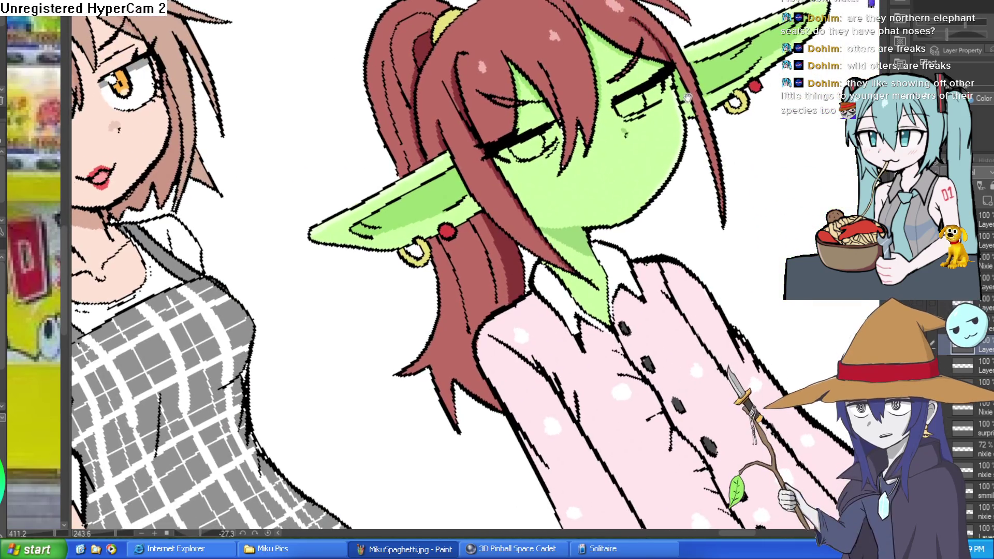
scroll(668, 82, up, 5)
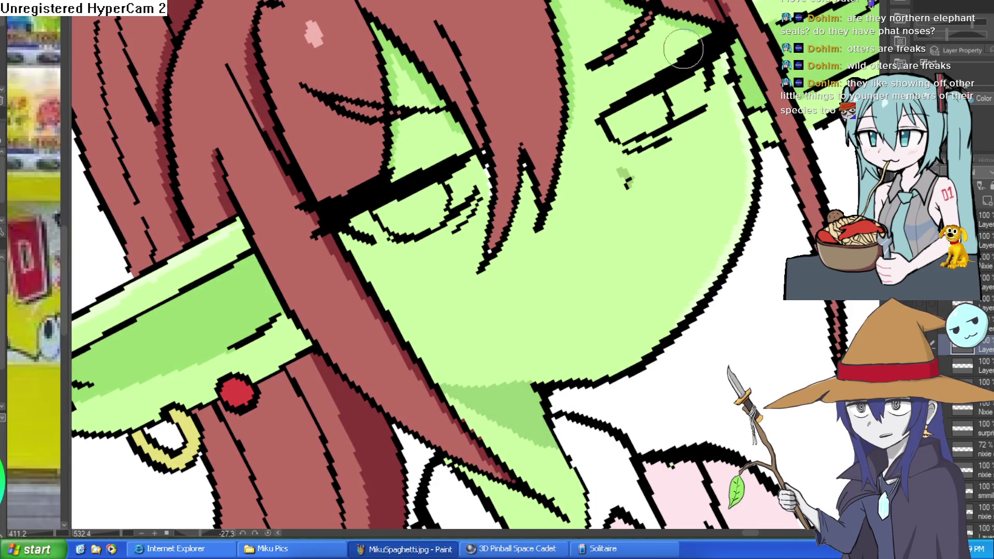
scroll(631, 83, down, 4)
drag(630, 82, 525, 33)
scroll(651, 193, up, 2)
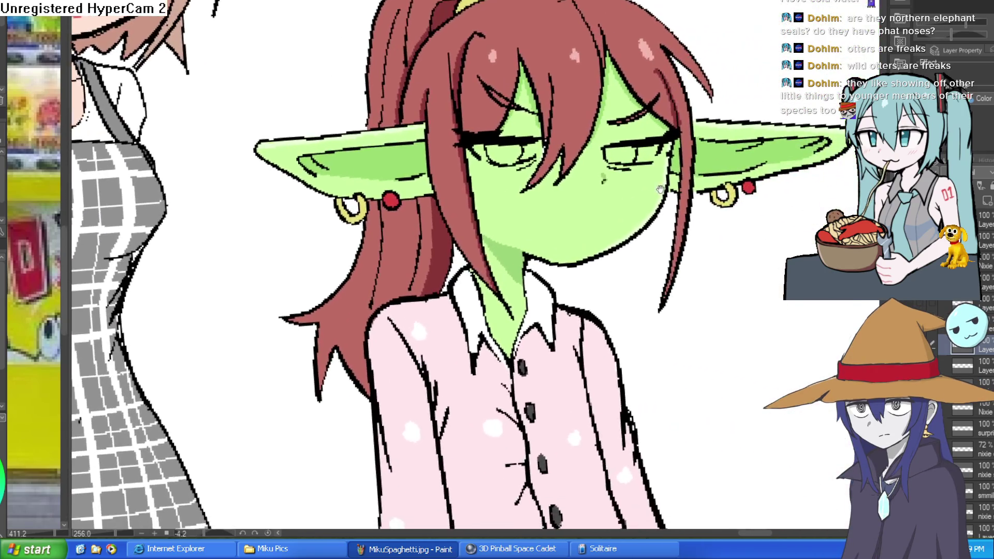
key(ctrl+z)
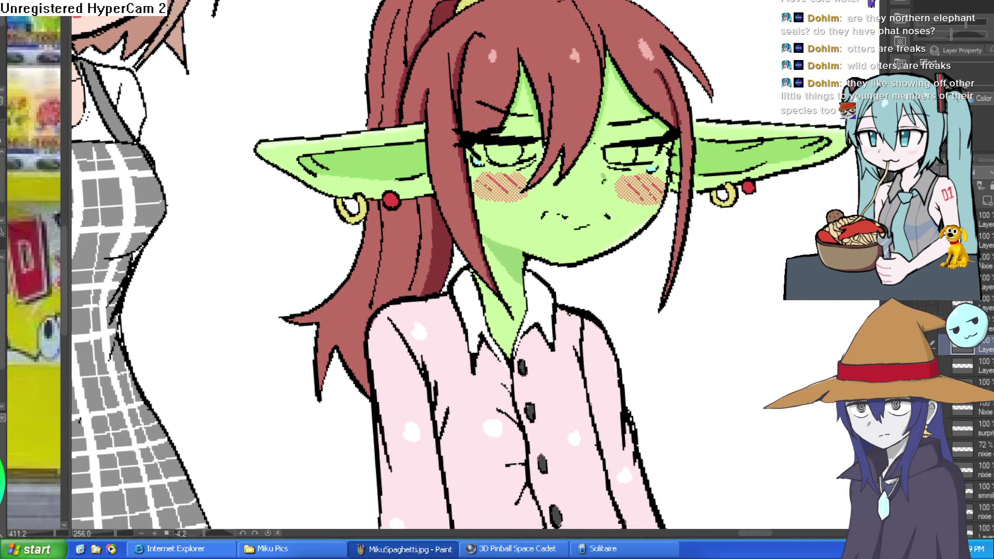
key(ctrl+z)
key(ctrl+z)
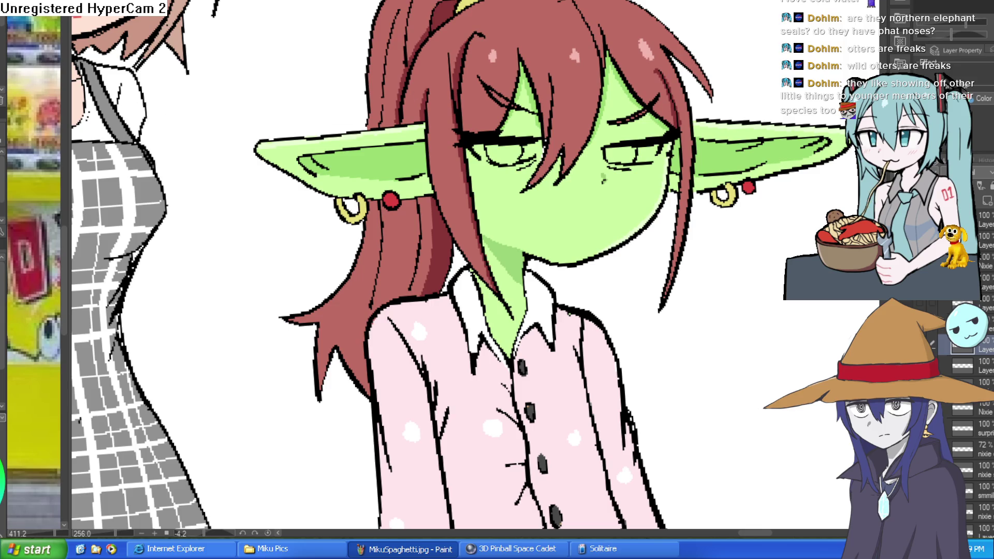
drag(533, 145, 564, 147)
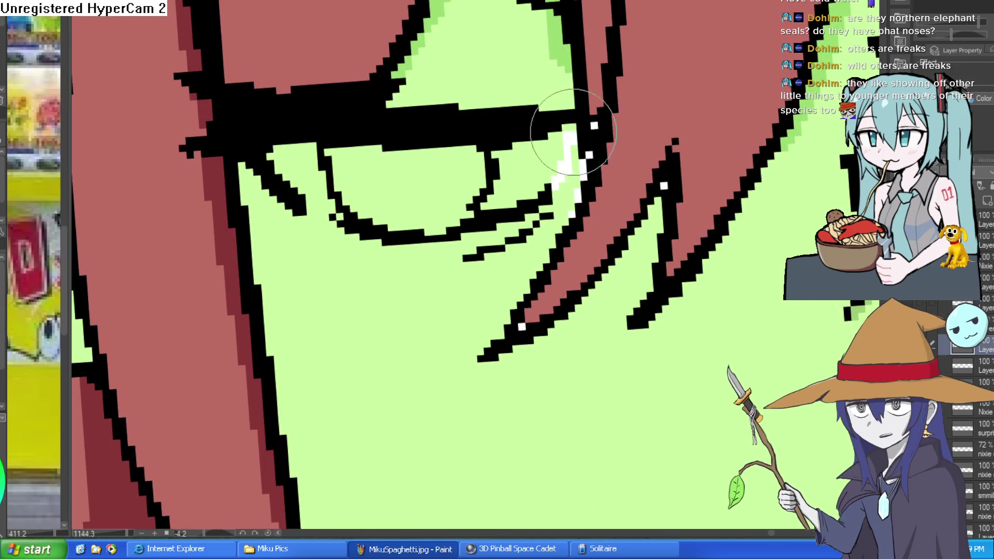
Fill the inner eye-white corners of both half-lidded eyes with white, touching up the second eye by pen
key(g)
click(534, 158)
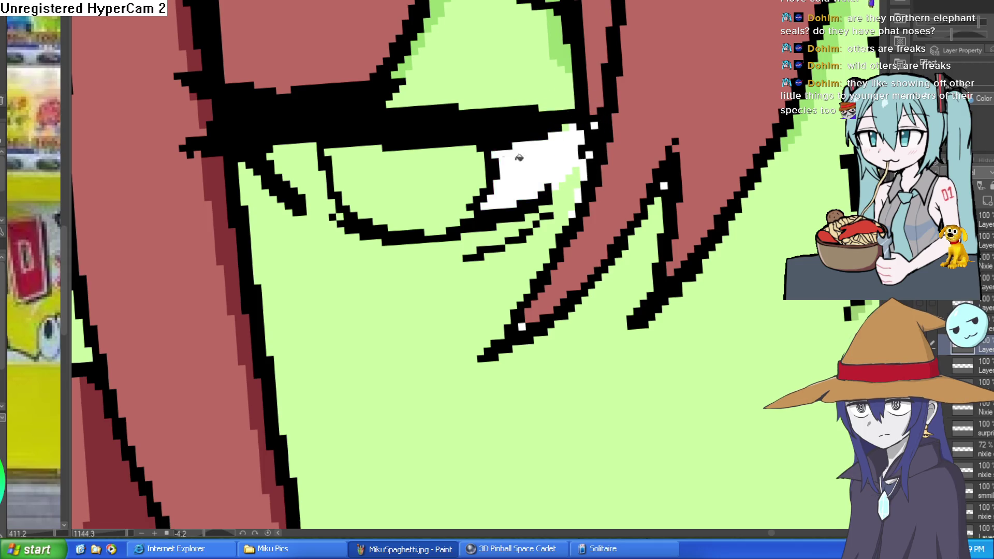
drag(363, 248, 466, 104)
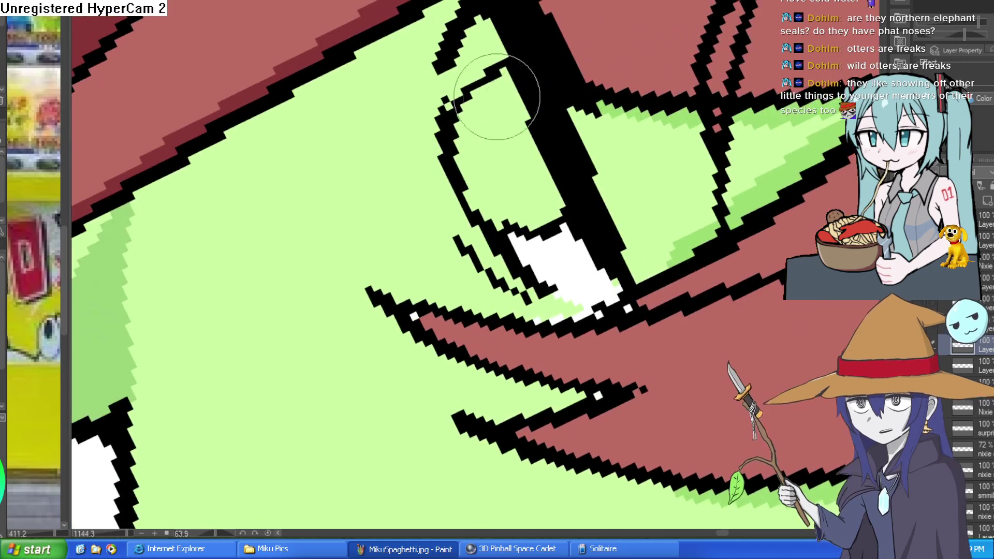
mouse_move(480, 47)
mouse_down()
mouse_move(507, 48)
mouse_move(542, 224)
mouse_up()
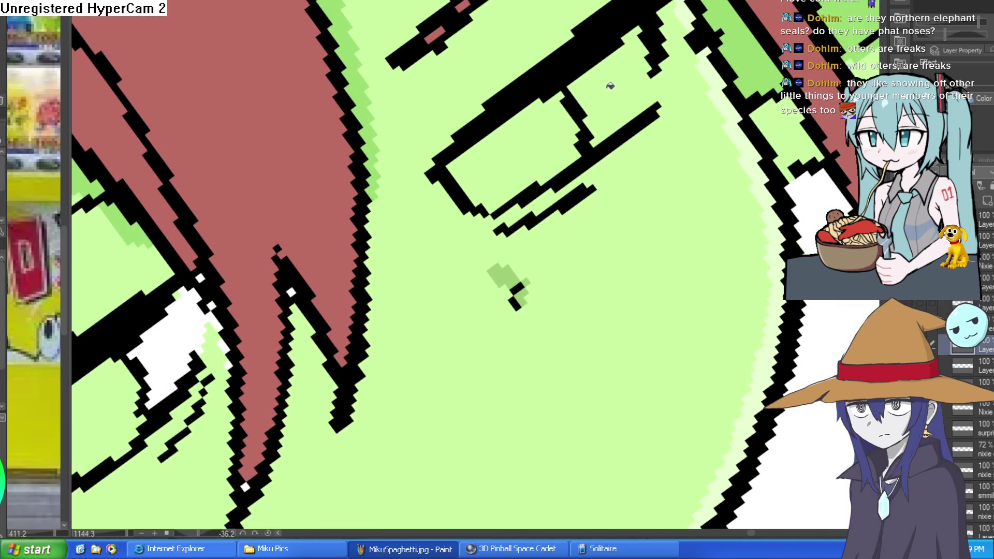
drag(653, 103, 660, 77)
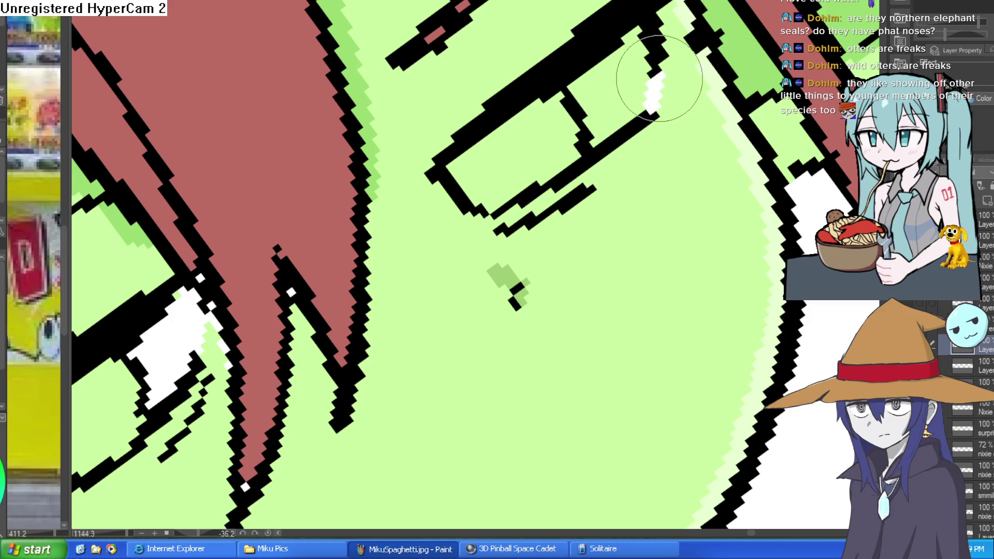
scroll(635, 94, down, 10)
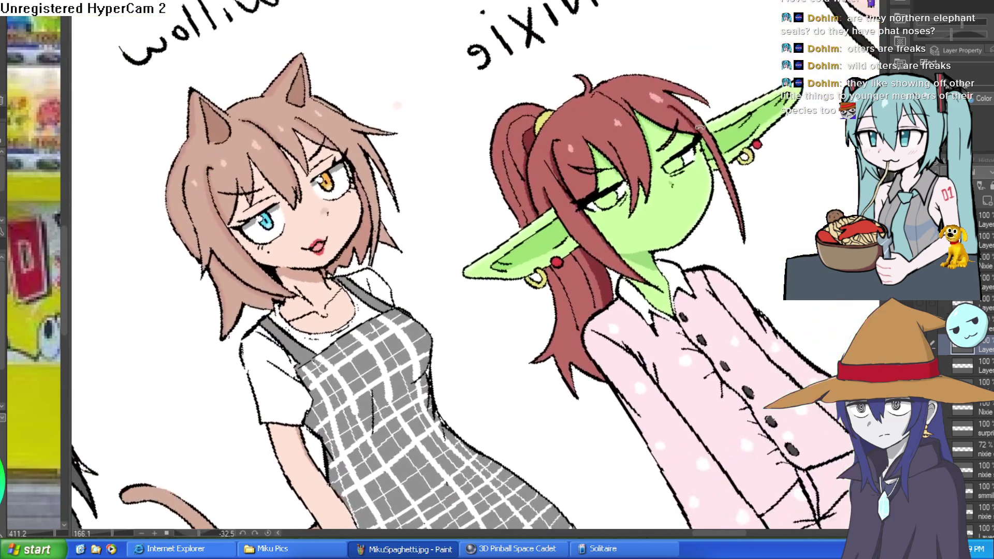
drag(700, 127, 715, 170)
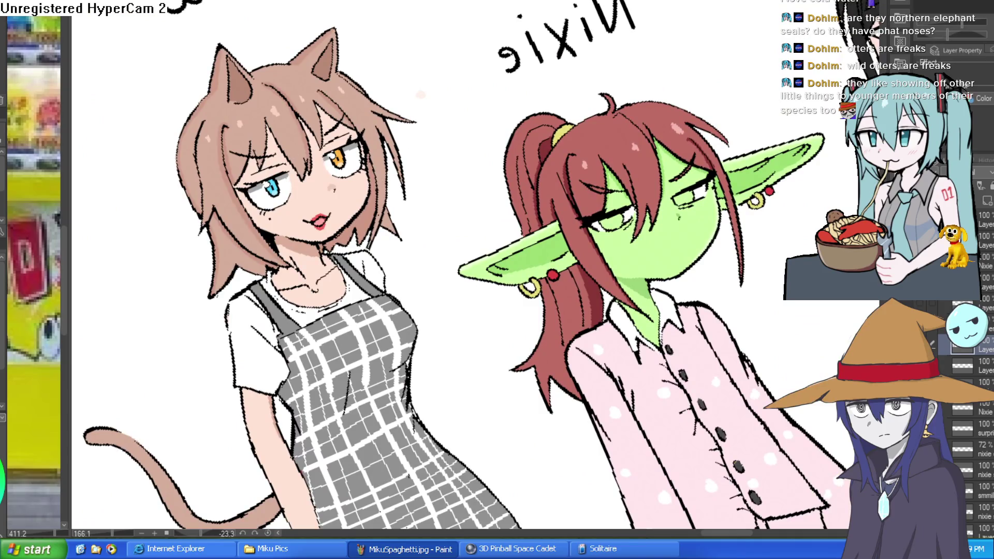
Lasso Nixie's right eye and transform it slightly upward
scroll(668, 179, up, 5)
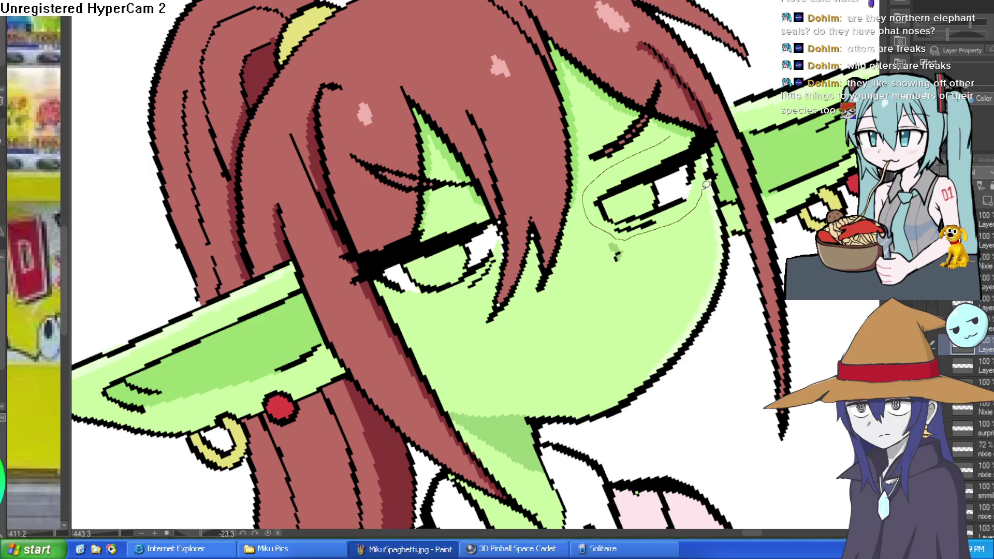
drag(662, 139, 682, 157)
key(ctrl+t)
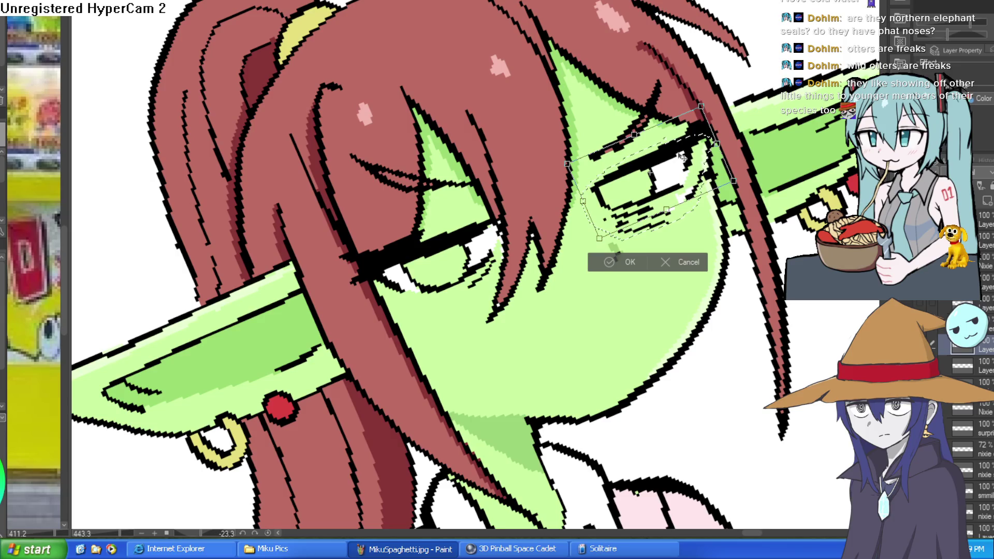
click(624, 262)
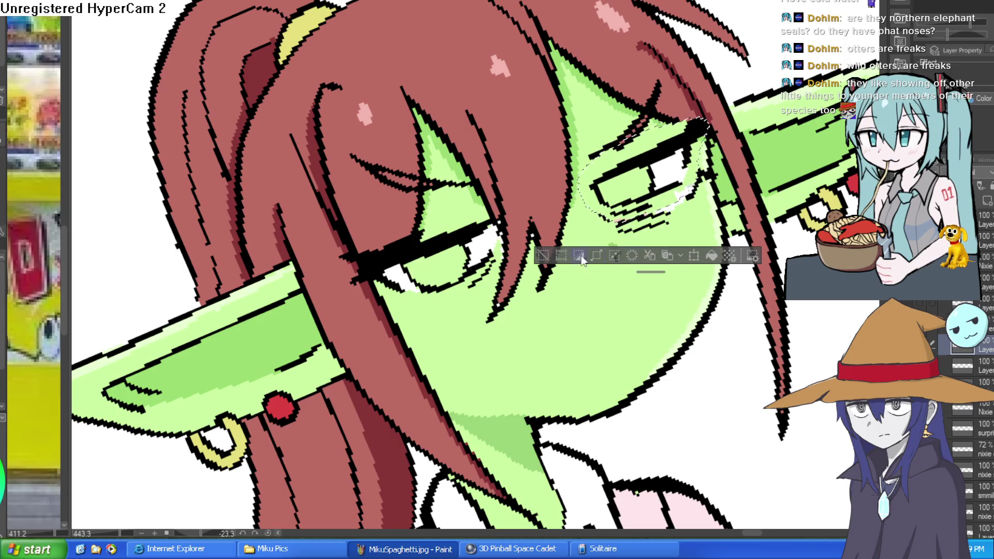
Paint skin green over the cheek dashes beneath the raised eye
key(b)
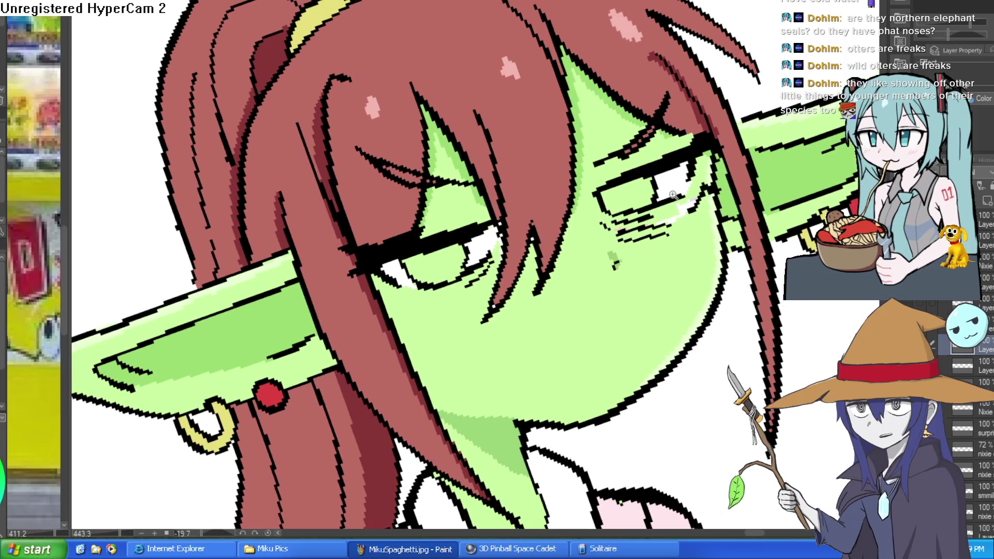
scroll(673, 217, up, 5)
mouse_move(544, 285)
mouse_down()
mouse_move(582, 284)
mouse_move(692, 249)
mouse_move(729, 195)
mouse_move(641, 251)
mouse_move(656, 311)
mouse_up()
scroll(641, 251, down, 8)
scroll(654, 311, down, 4)
scroll(454, 246, up, 3)
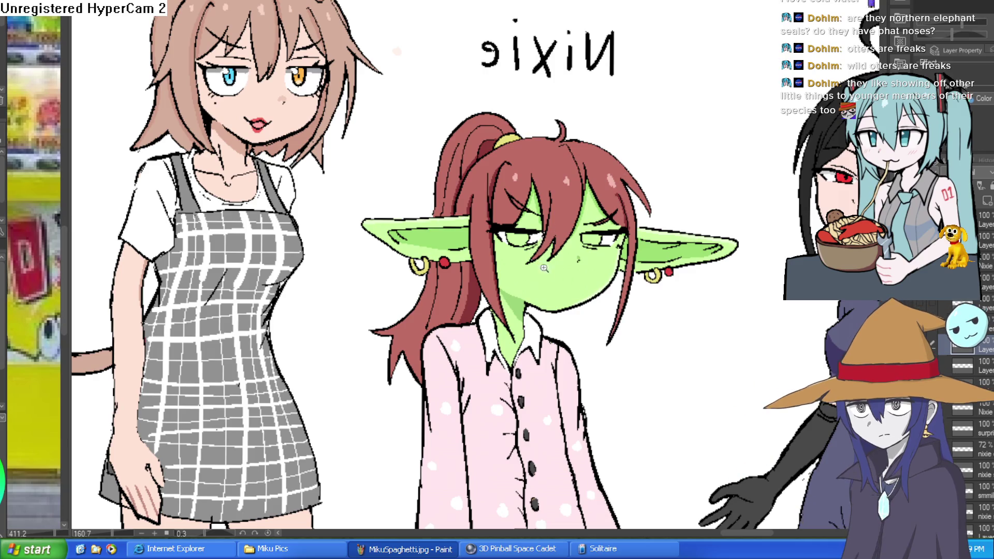
Select the tinted right eye, lower it slightly, and deselect
scroll(616, 232, up, 4)
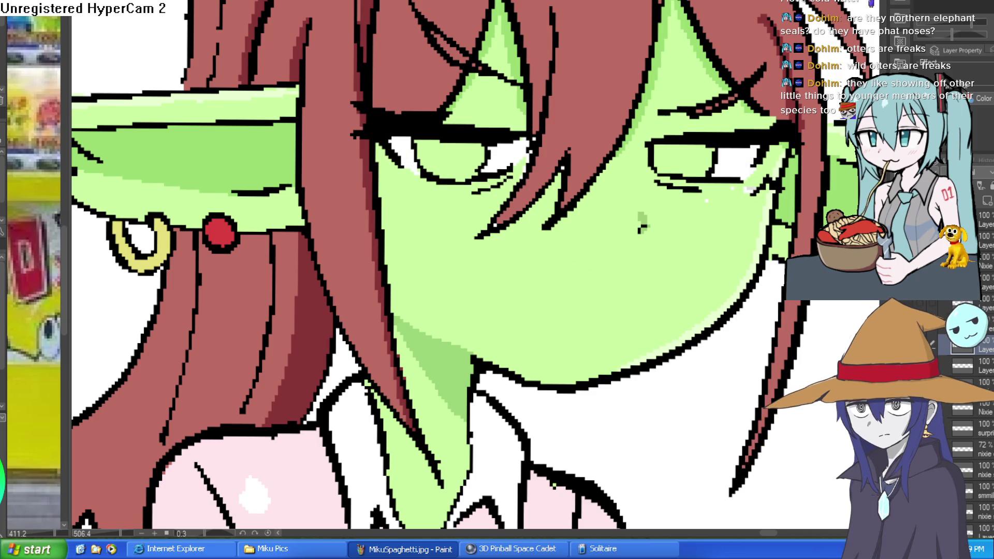
mouse_move(746, 111)
mouse_down()
mouse_move(652, 208)
mouse_move(746, 111)
mouse_up()
drag(715, 156, 712, 174)
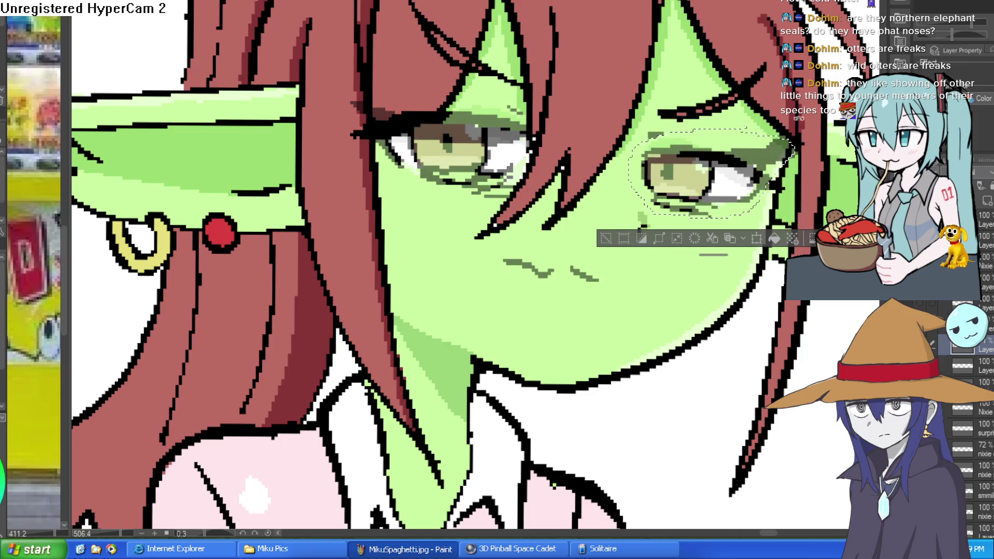
drag(673, 82, 646, 69)
click(579, 193)
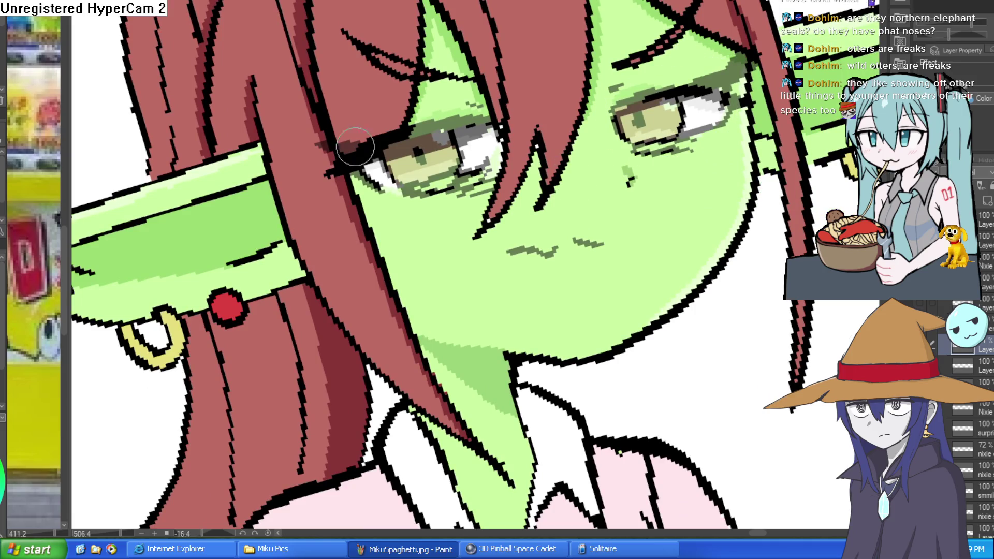
Lasso and transform the tinted left eye, then undo that change
drag(499, 94, 503, 106)
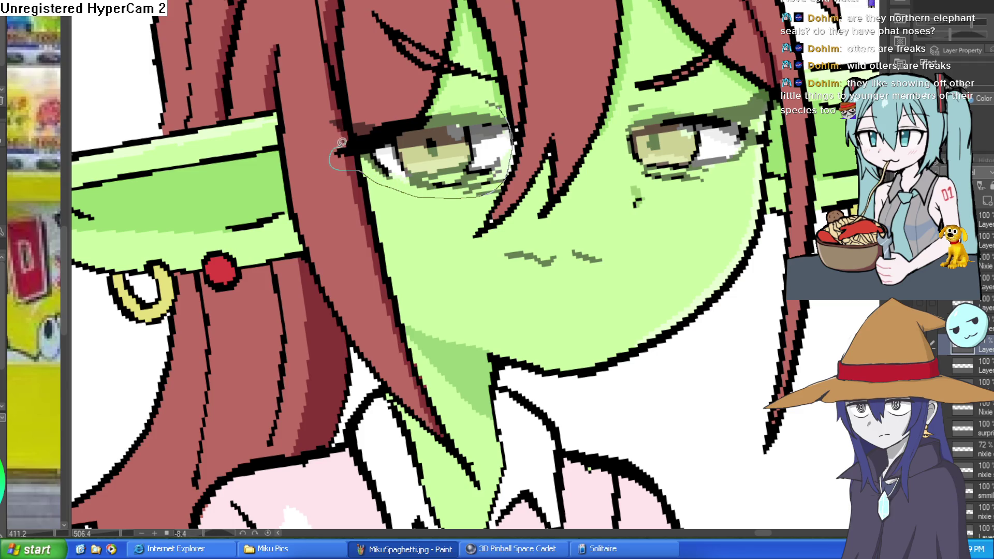
mouse_move(486, 107)
mouse_down()
mouse_move(518, 122)
mouse_move(564, 105)
mouse_move(519, 135)
mouse_up()
key(ctrl+t)
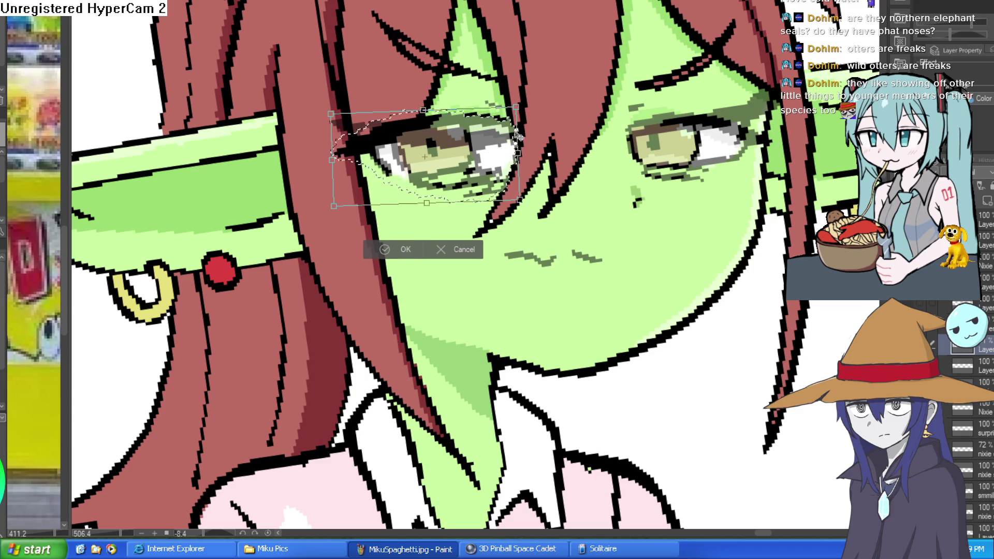
click(406, 249)
click(355, 219)
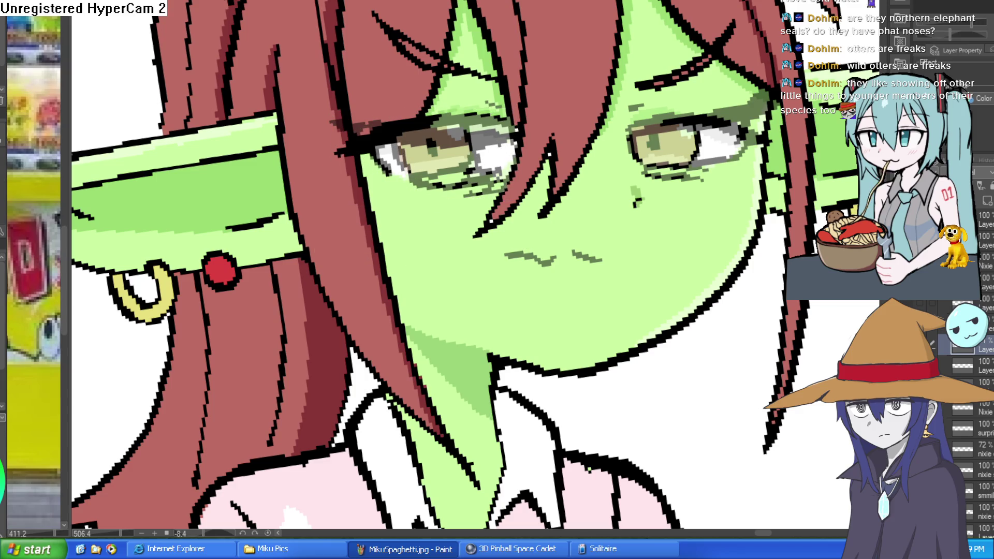
key(ctrl+z)
mouse_move(482, 115)
mouse_down()
mouse_move(585, 176)
mouse_move(615, 291)
mouse_up()
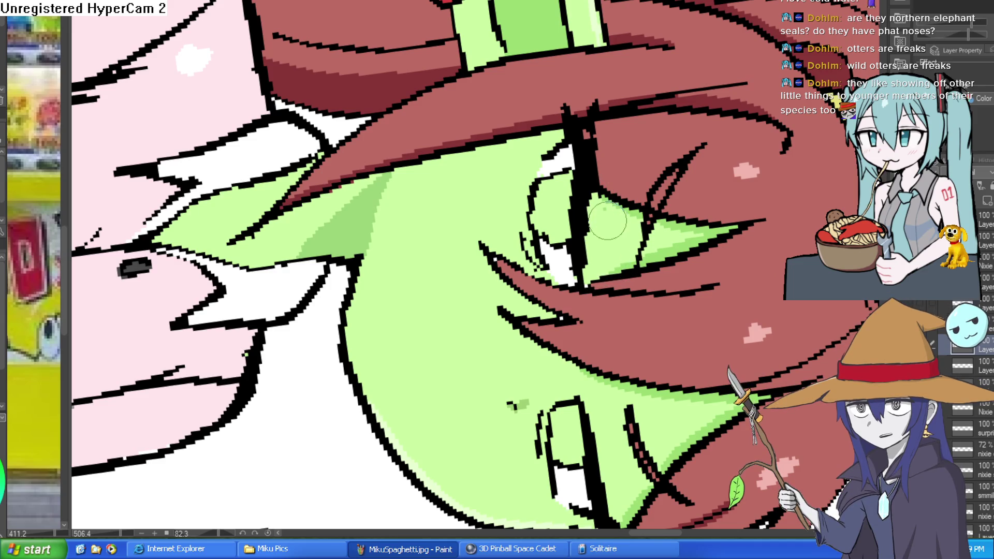
Paint white along the dark eyelid band of the goblin's eye to smooth the lid
scroll(603, 216, down, 5)
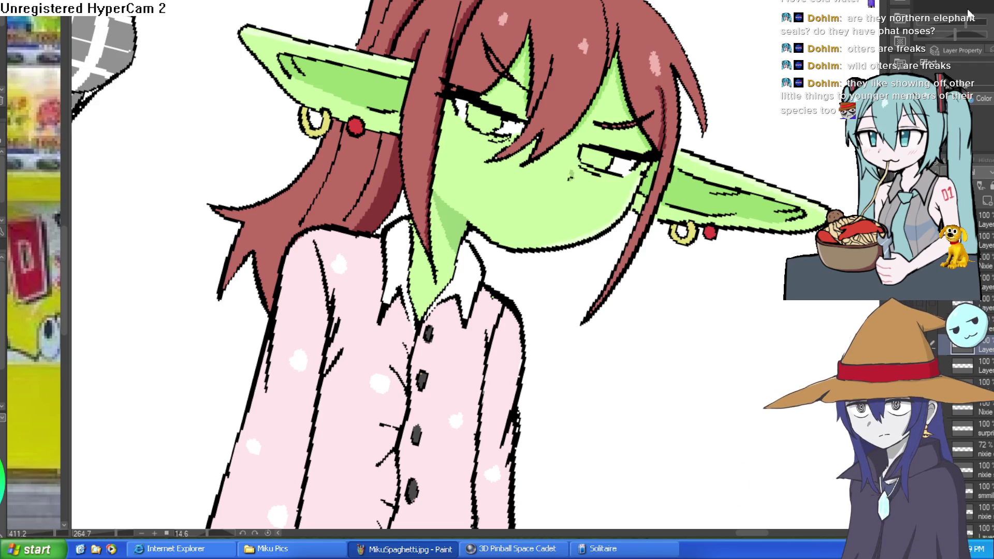
drag(738, 147, 715, 84)
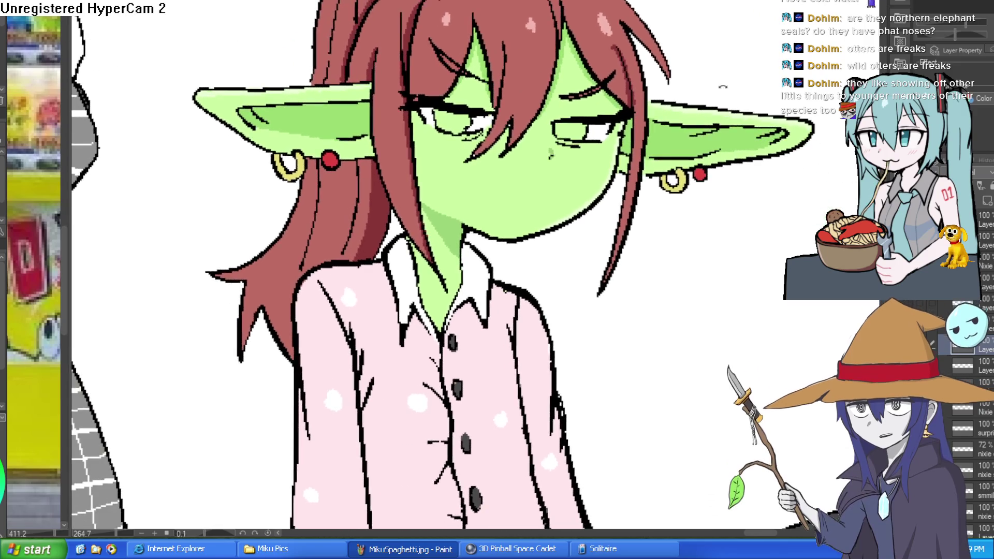
scroll(620, 150, up, 5)
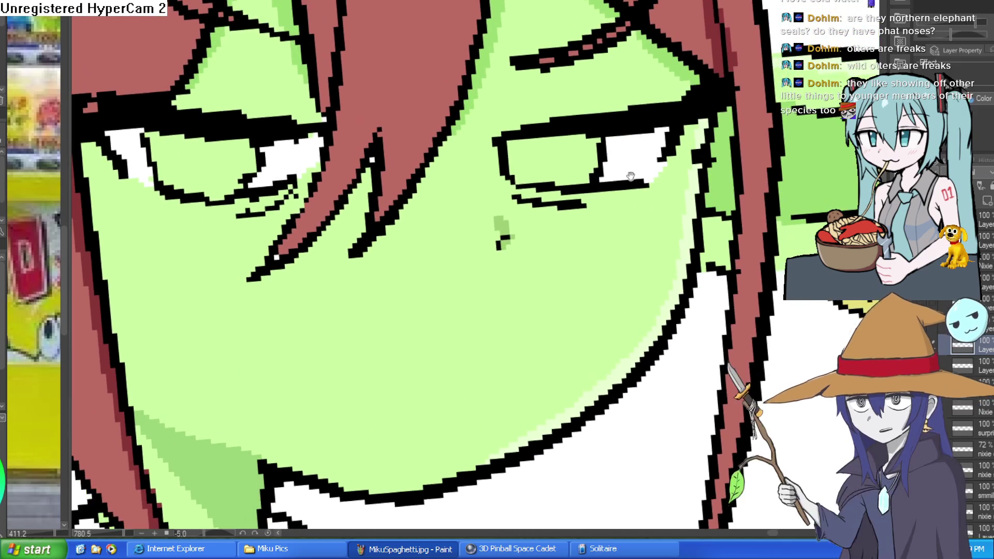
drag(632, 176, 643, 192)
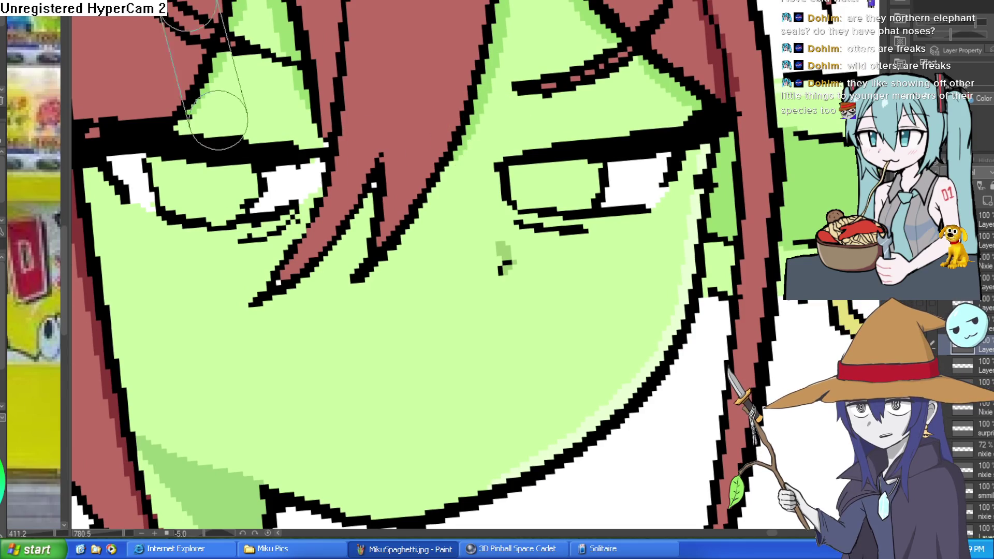
scroll(290, 104, up, 5)
mouse_move(291, 104)
mouse_down()
mouse_move(307, 251)
mouse_move(344, 233)
mouse_move(344, 195)
mouse_move(278, 262)
mouse_move(336, 245)
mouse_up()
scroll(336, 245, down, 3)
mouse_move(477, 255)
mouse_down()
mouse_move(570, 207)
mouse_move(473, 250)
mouse_up()
scroll(702, 111, up, 2)
mouse_move(702, 112)
mouse_down()
mouse_move(668, 122)
mouse_move(525, 277)
mouse_move(511, 280)
mouse_move(506, 204)
mouse_move(599, 100)
mouse_move(555, 186)
mouse_move(596, 189)
mouse_move(621, 100)
mouse_move(637, 85)
mouse_move(282, 304)
mouse_up()
Try a lower eyelid line under the eye, undo it, and reset the view upright
scroll(574, 200, down, 5)
mouse_move(574, 200)
mouse_down()
mouse_move(473, 218)
mouse_move(484, 204)
mouse_move(467, 268)
mouse_move(489, 242)
mouse_move(512, 241)
mouse_up()
scroll(526, 207, up, 6)
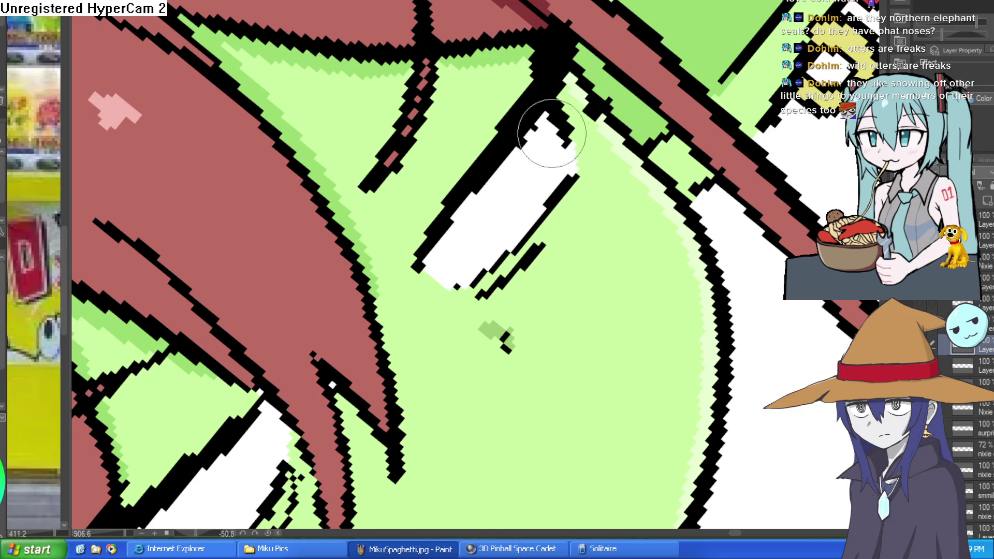
scroll(548, 133, down, 8)
mouse_move(548, 134)
mouse_down()
mouse_move(570, 197)
mouse_move(499, 132)
mouse_up()
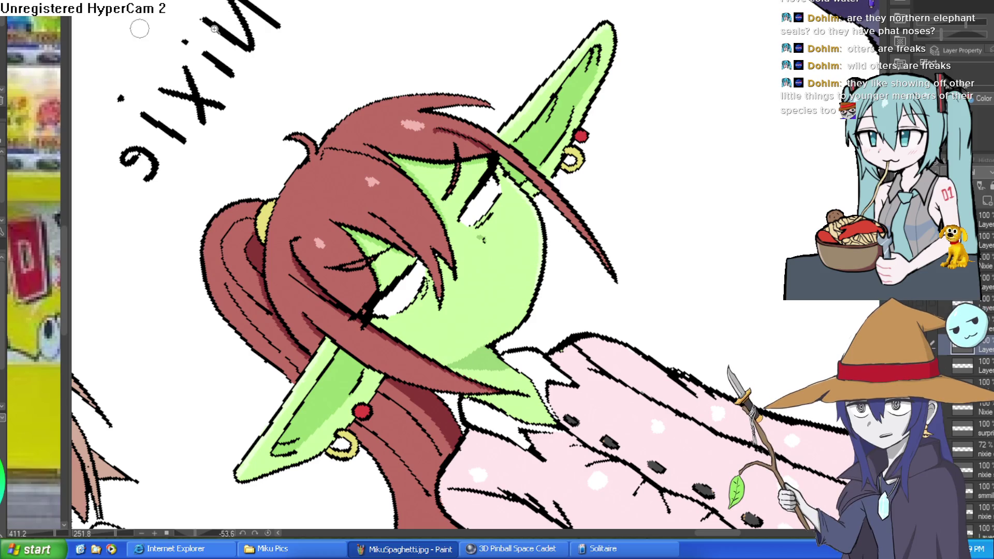
scroll(447, 220, up, 3)
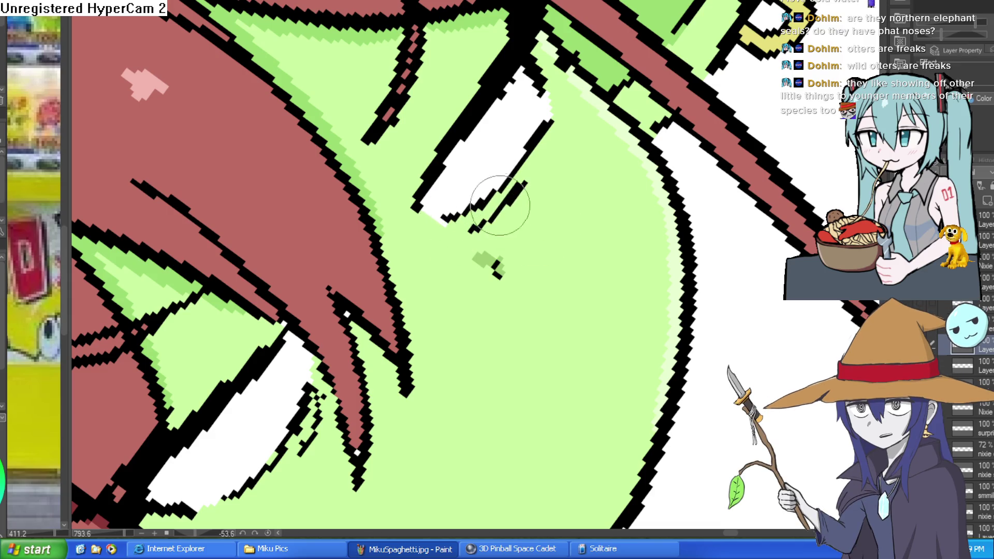
drag(524, 182, 472, 231)
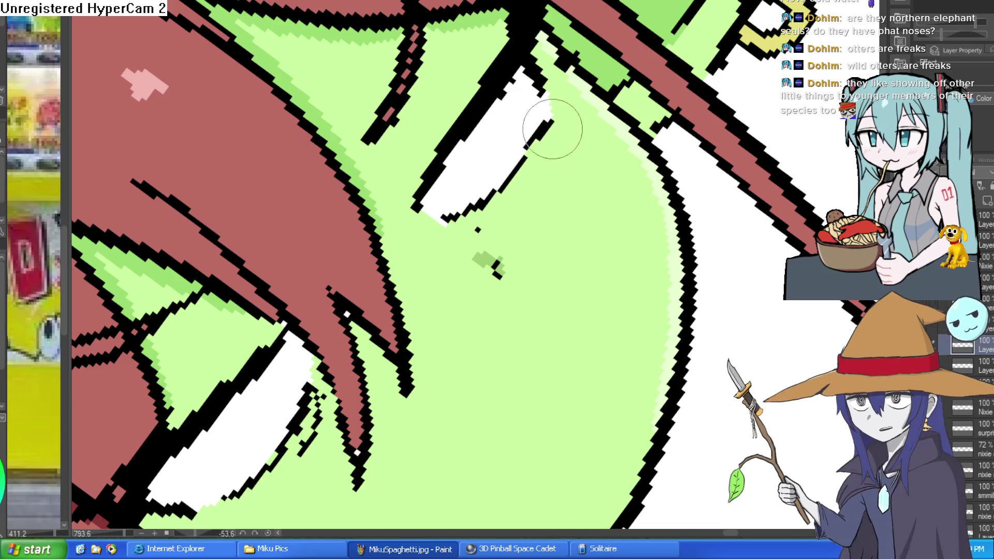
key(ctrl+z)
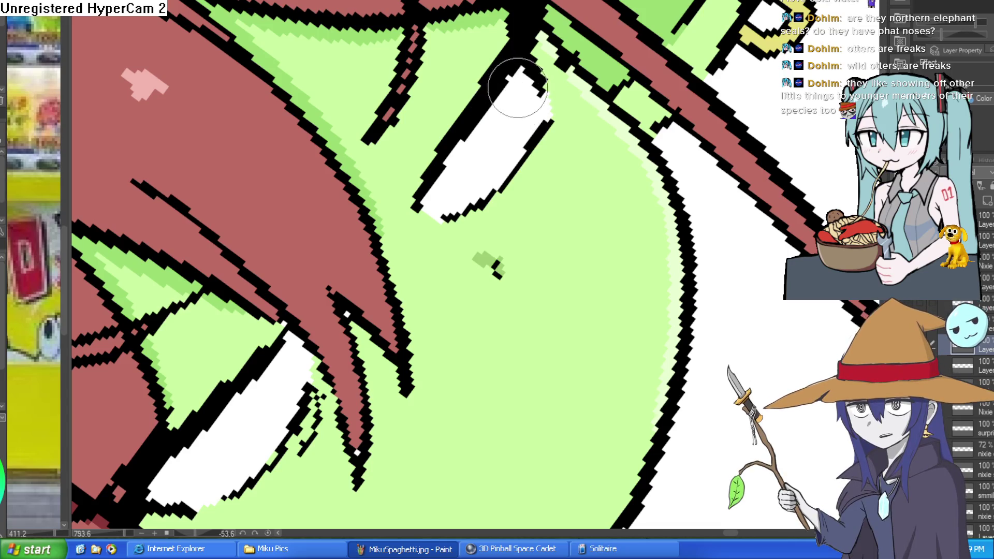
key(ctrl+0)
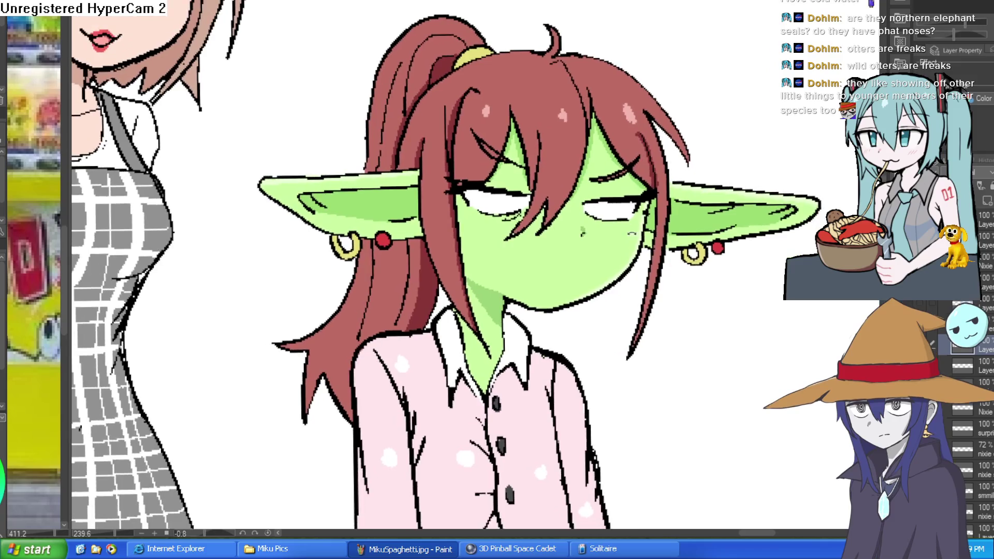
drag(635, 251, 620, 181)
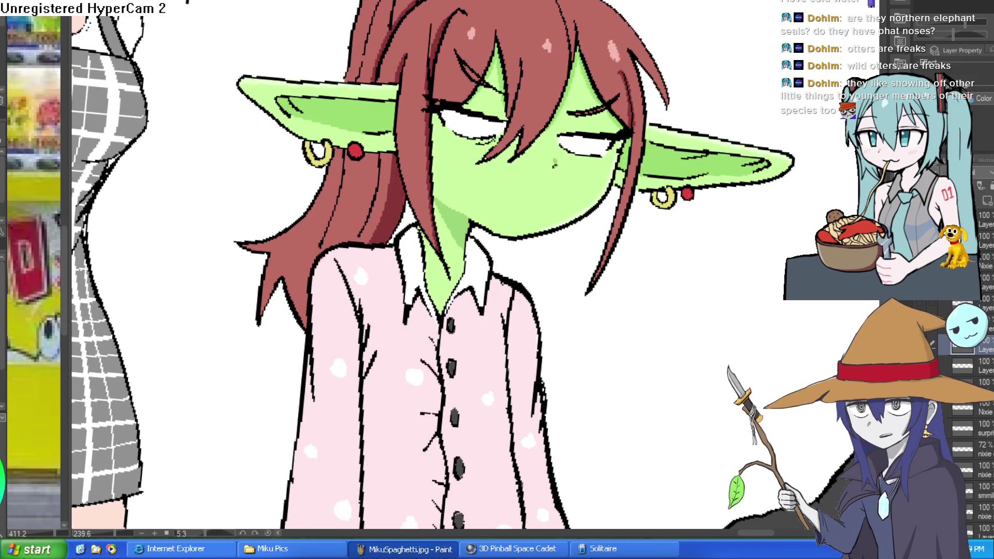
key(ctrl+alt+0)
Paint dark side-glancing pupils into both tinted eyes, undoing the last stroke
key(h)
key(h)
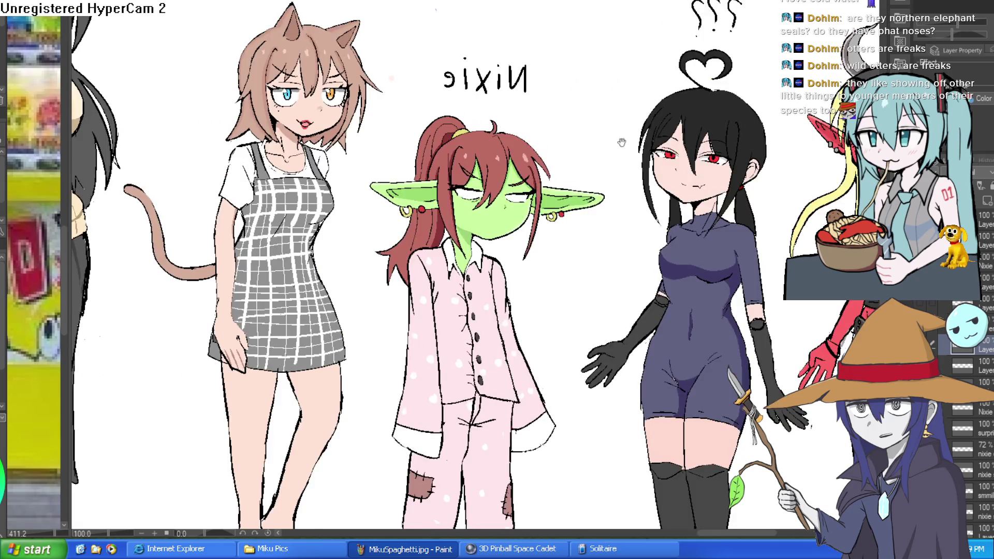
scroll(622, 143, up, 2)
scroll(502, 223, up, 5)
scroll(503, 223, down, 2)
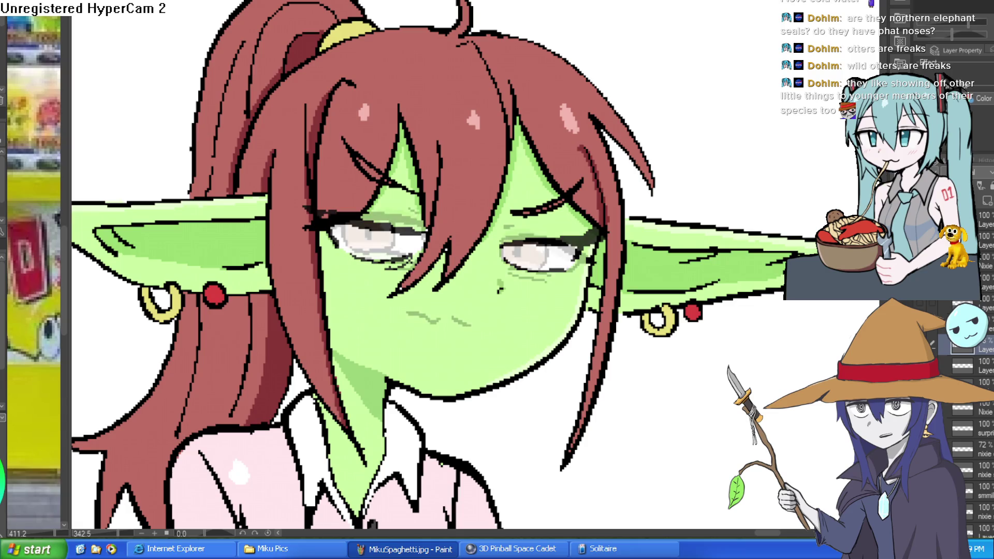
scroll(360, 248, up, 5)
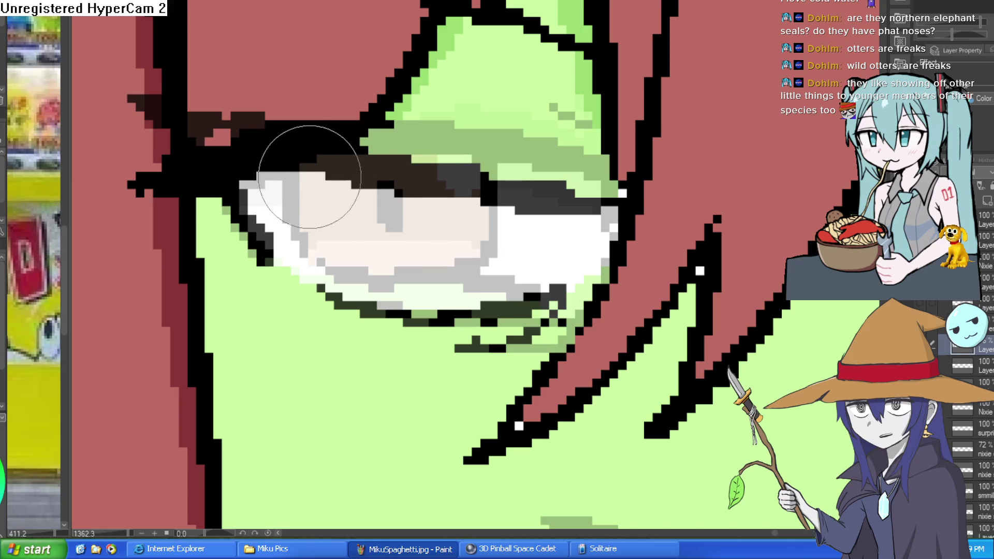
mouse_move(629, 277)
mouse_down()
mouse_move(538, 246)
mouse_move(181, 268)
mouse_up()
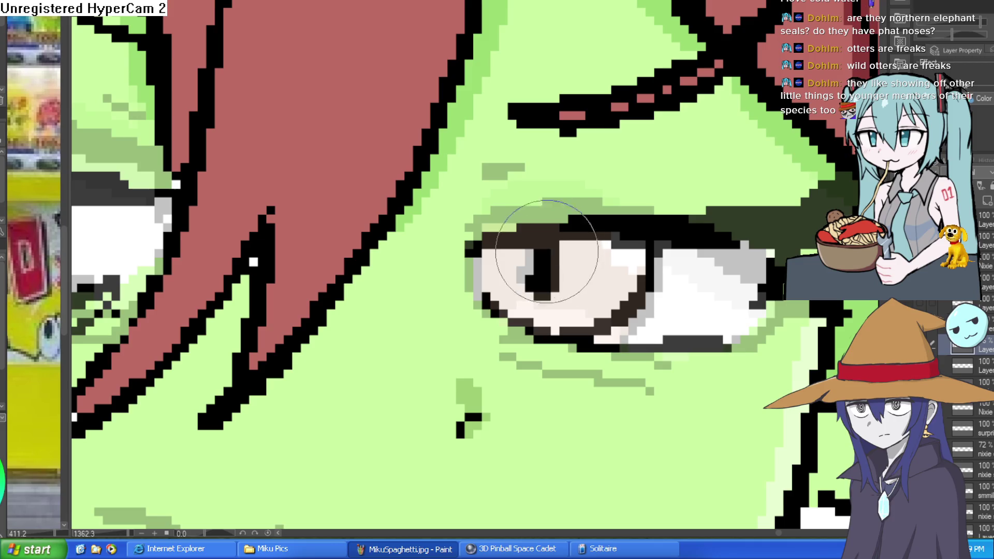
drag(73, 207, 355, 223)
drag(222, 196, 225, 232)
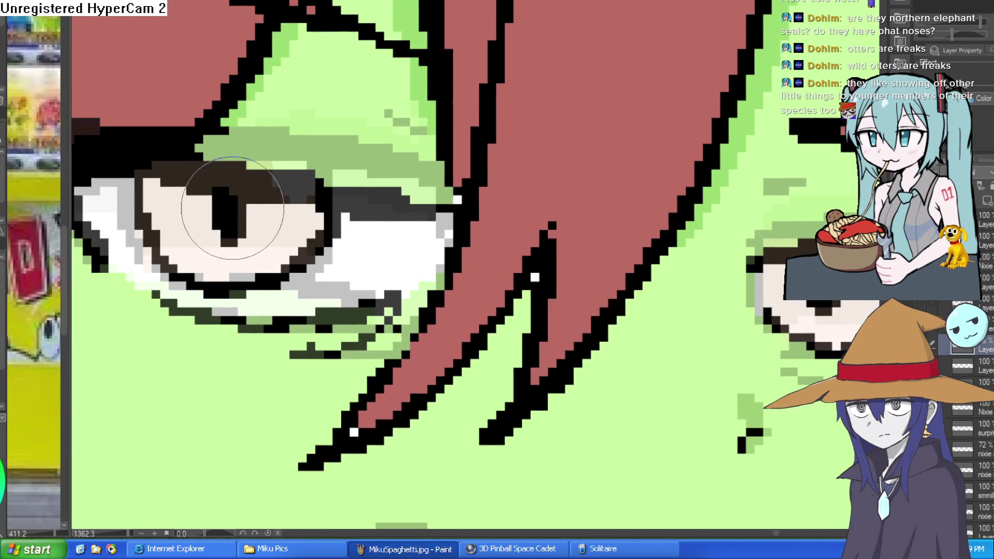
key(ctrl+z)
scroll(466, 270, down, 10)
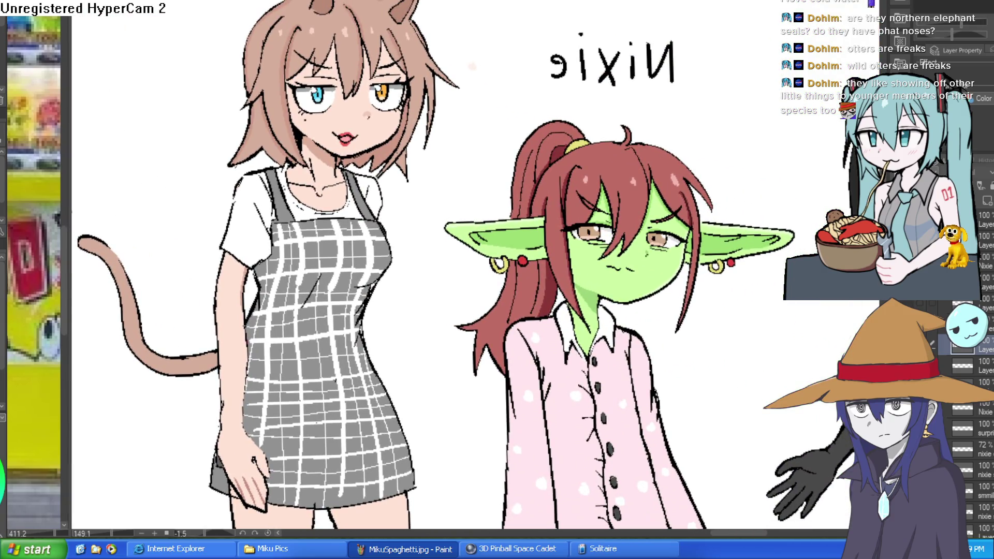
scroll(662, 236, up, 10)
Draw a first mouth below the goblin's nose, then undo it
mouse_move(599, 211)
mouse_down()
mouse_move(553, 131)
mouse_move(628, 18)
mouse_move(644, 77)
mouse_up()
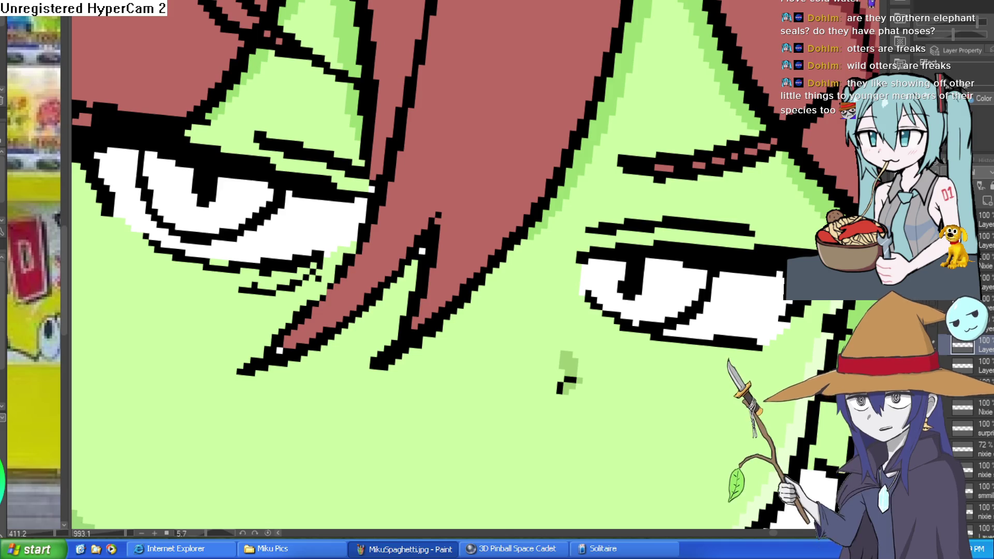
mouse_move(712, 273)
mouse_down()
mouse_move(624, 136)
mouse_move(427, 83)
mouse_move(570, 52)
mouse_move(523, 97)
mouse_move(507, 193)
mouse_up()
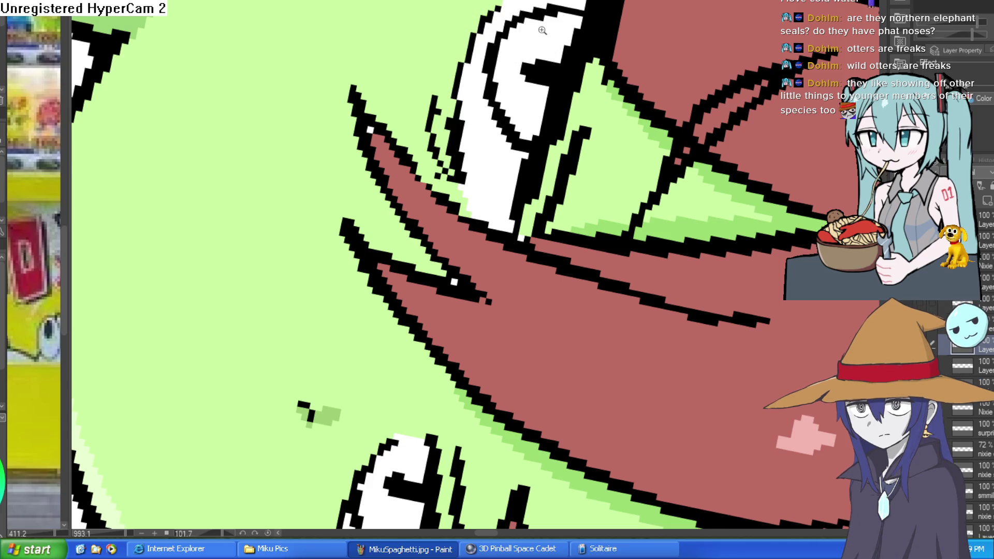
scroll(483, 38, down, 10)
mouse_move(483, 38)
mouse_down()
mouse_move(557, 214)
mouse_move(682, 312)
mouse_up()
scroll(622, 259, up, 5)
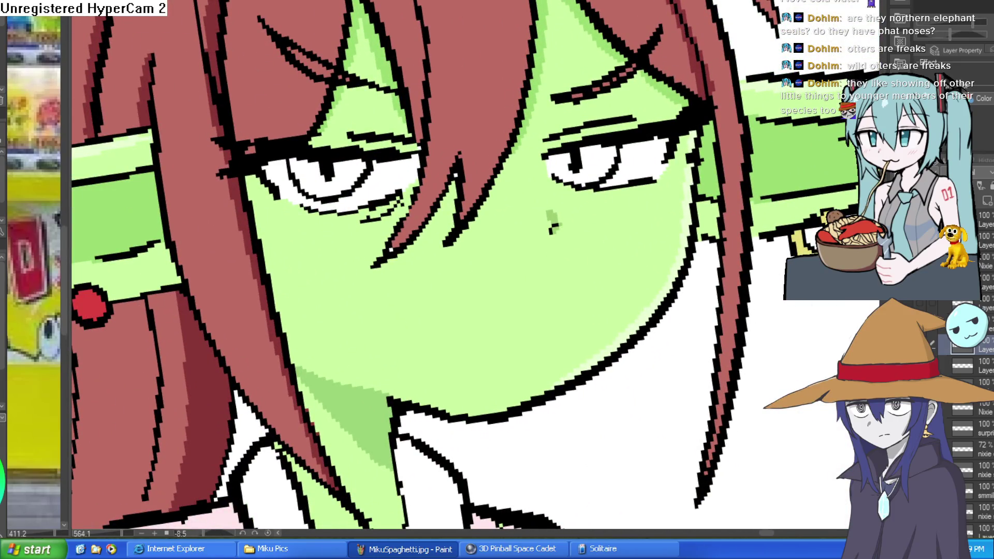
mouse_move(454, 309)
mouse_down()
mouse_move(513, 282)
mouse_move(597, 288)
mouse_up()
key(ctrl+z)
key(ctrl+z)
key(ctrl+z)
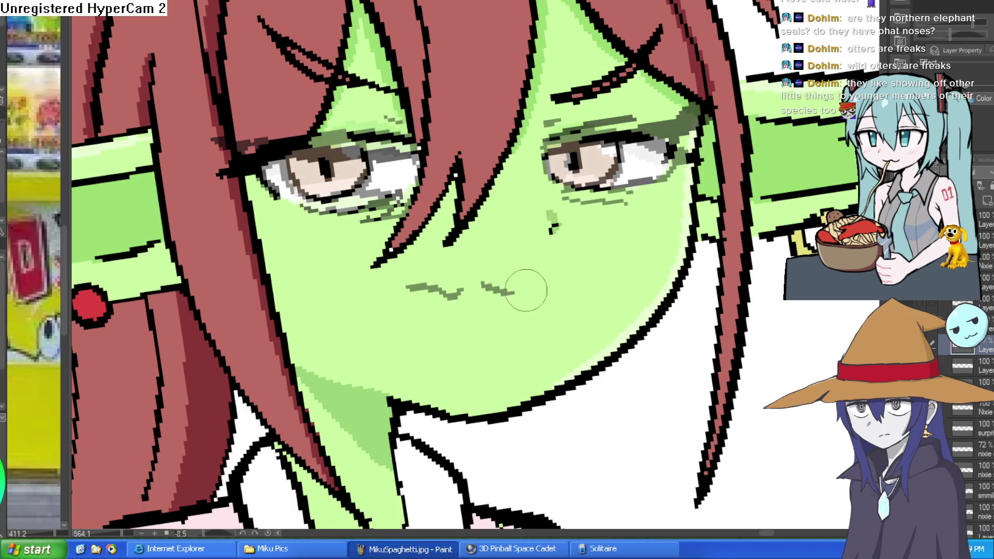
Redraw the small wavy pouting mouth and add short black lines on the face
mouse_move(404, 309)
mouse_down()
mouse_move(470, 271)
mouse_move(547, 282)
mouse_up()
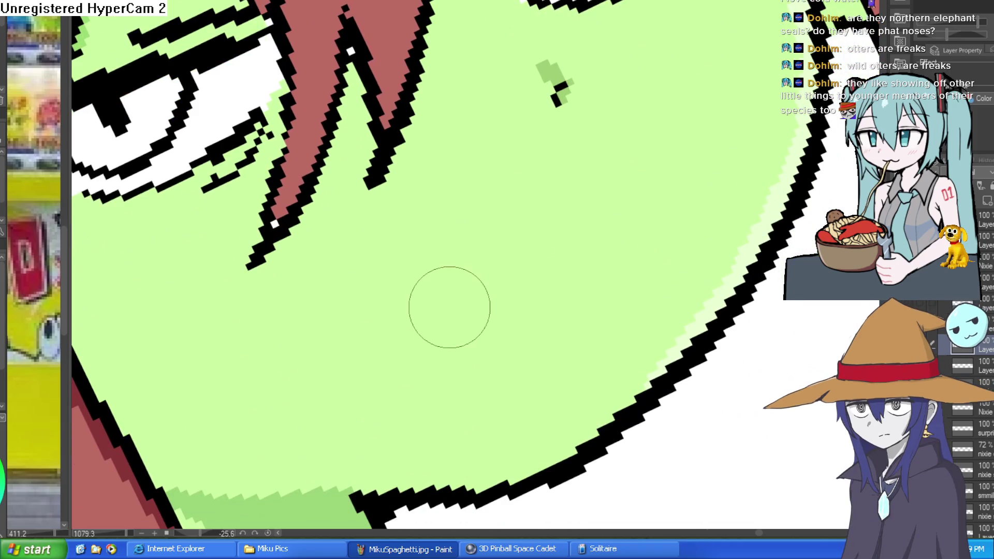
mouse_move(450, 307)
mouse_down()
mouse_move(481, 253)
mouse_move(544, 194)
mouse_move(644, 168)
mouse_up()
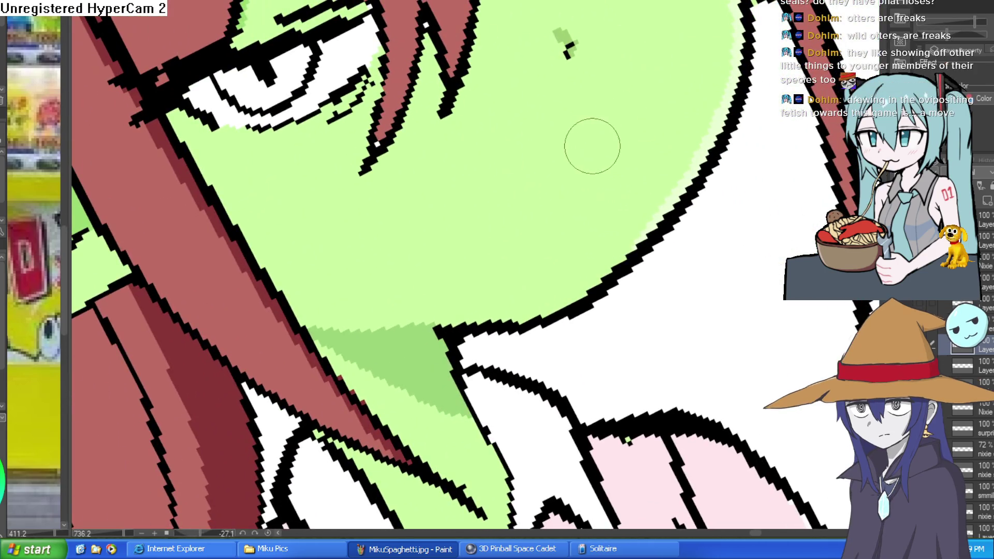
drag(596, 142, 441, 239)
Redraw the lower stroke near the eye with a new shape and review the goblin's face
key(ctrl+z)
drag(507, 191, 435, 240)
scroll(527, 204, down, 5)
drag(527, 204, 637, 179)
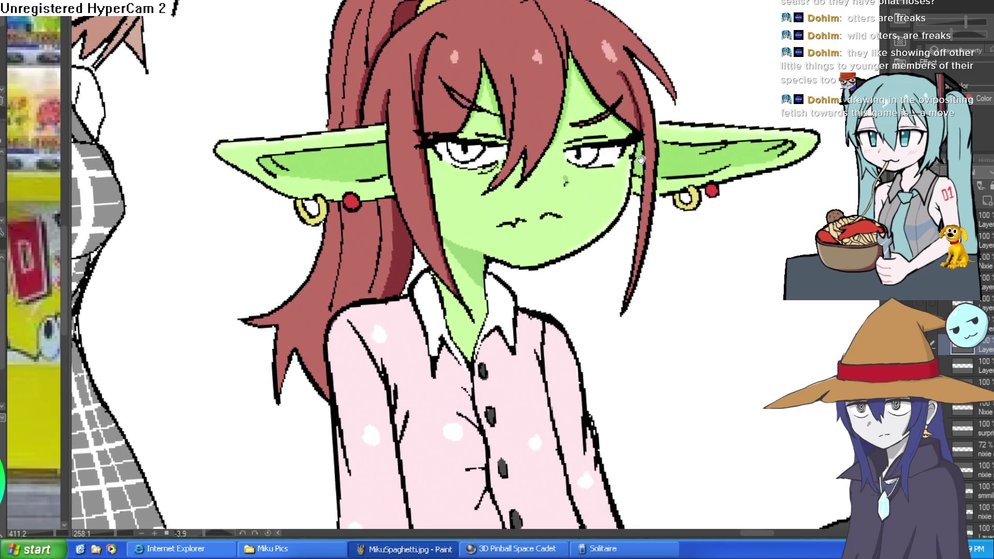
scroll(633, 158, down, 3)
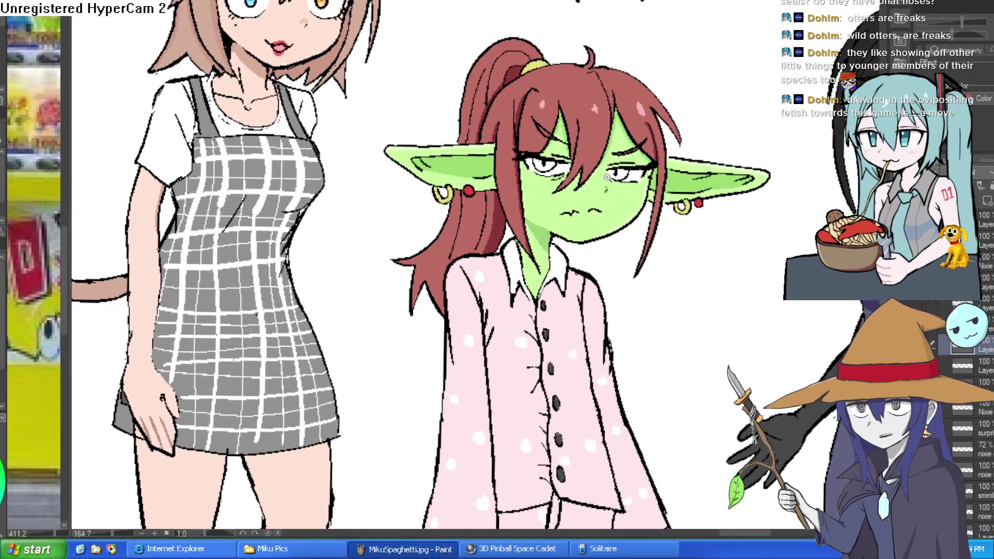
scroll(612, 176, up, 5)
scroll(565, 259, down, 5)
scroll(553, 213, up, 1)
drag(553, 213, 551, 278)
scroll(551, 278, up, 5)
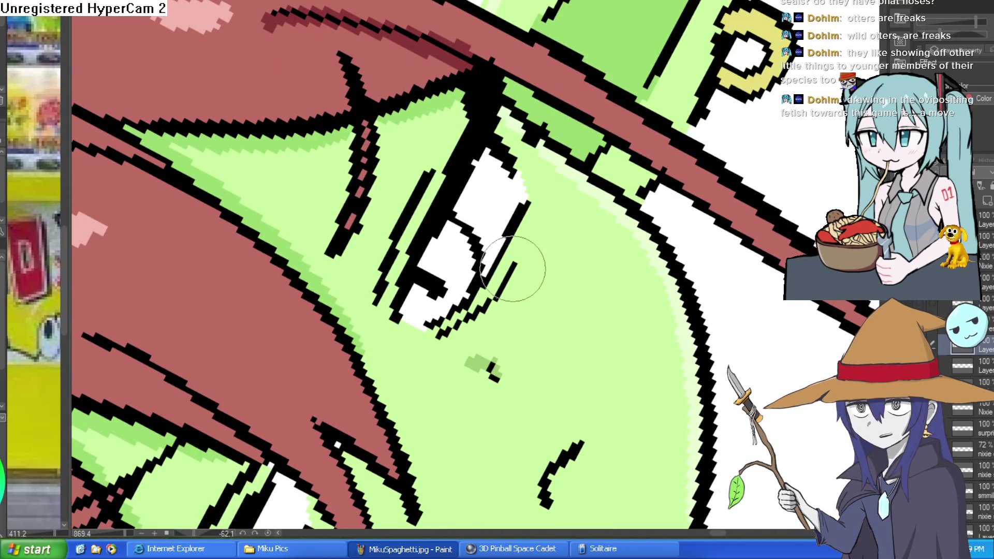
scroll(525, 260, down, 5)
mouse_move(525, 259)
mouse_down()
mouse_move(643, 359)
mouse_move(675, 149)
mouse_up()
Briefly show the brown tinted-eyes layer, then hide it again
click(936, 348)
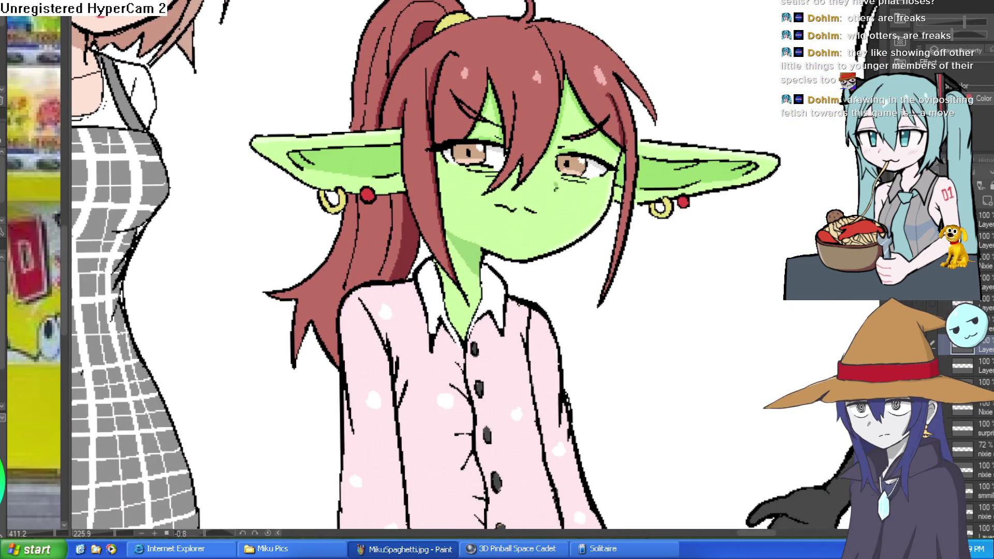
click(935, 349)
scroll(564, 158, up, 6)
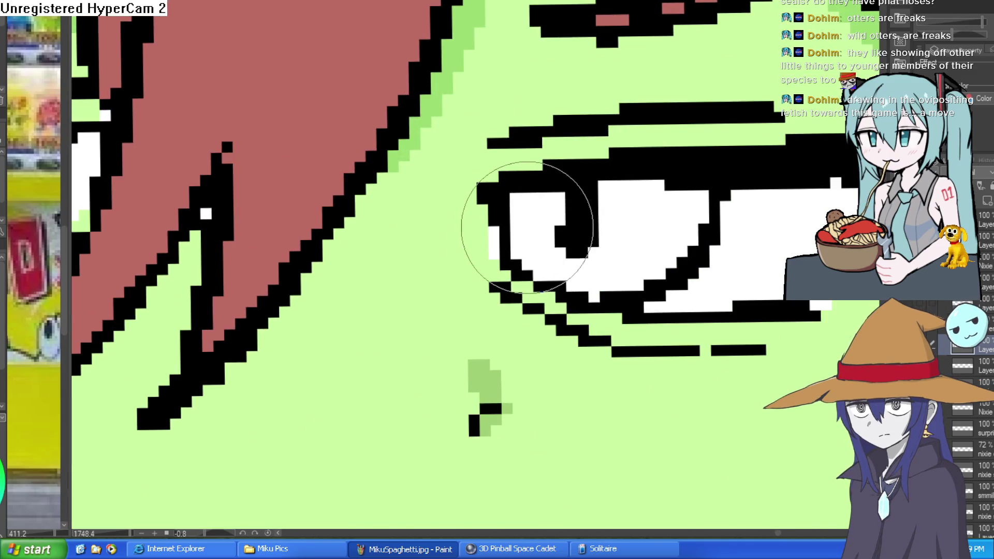
scroll(610, 256, down, 3)
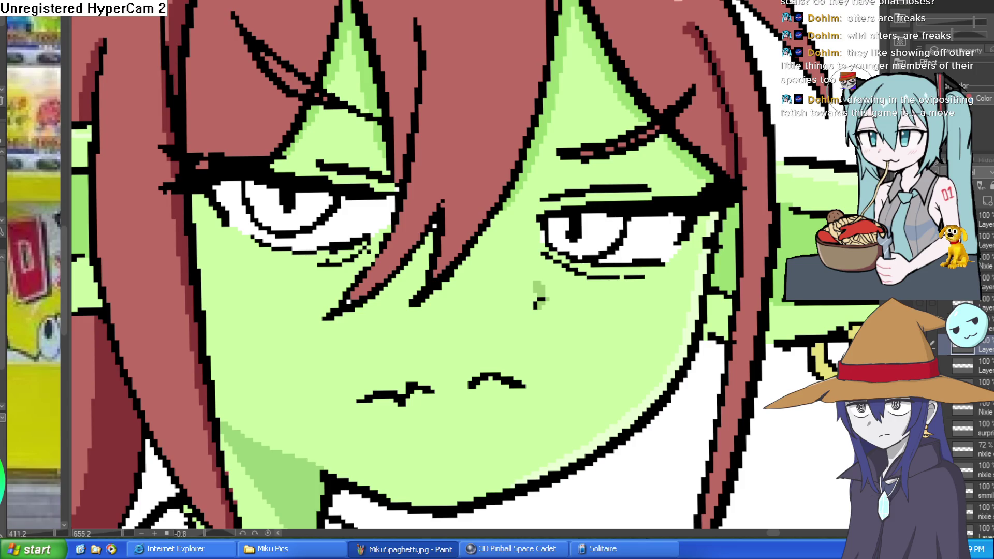
Undo the stray pupil stroke and paint white over the eye's pupil and lower-lid lines
scroll(267, 210, up, 2)
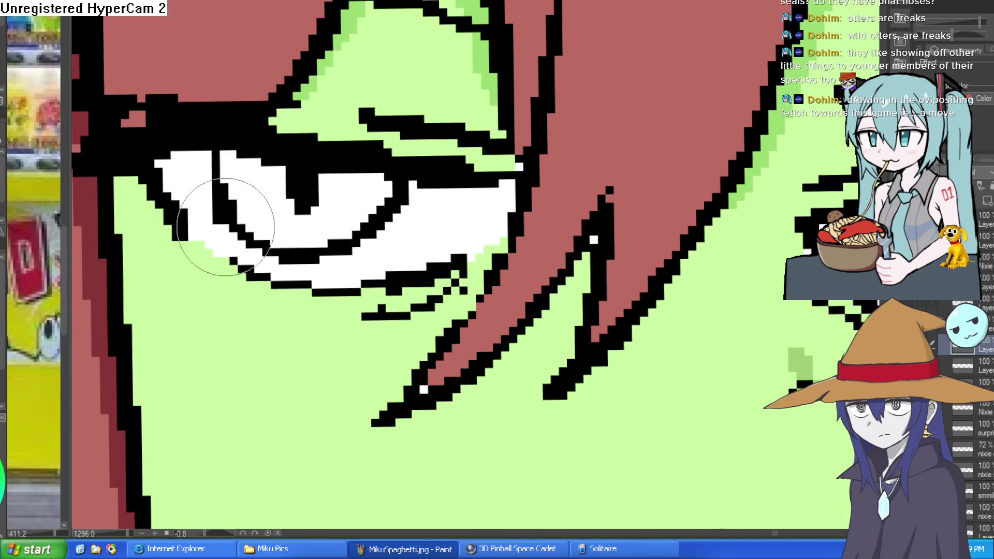
key(ctrl+z)
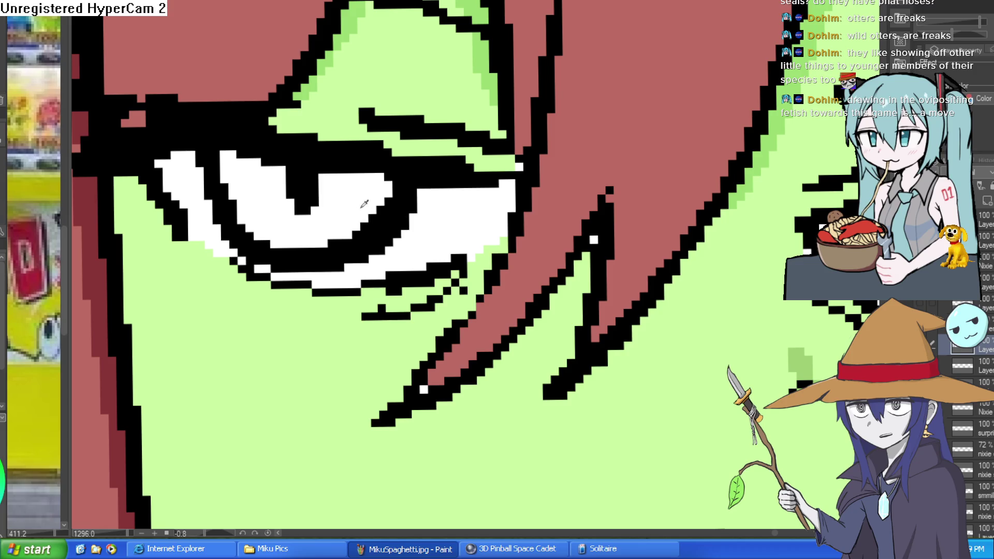
mouse_move(388, 196)
mouse_down()
mouse_move(370, 216)
mouse_move(267, 234)
mouse_up()
scroll(546, 226, down, 5)
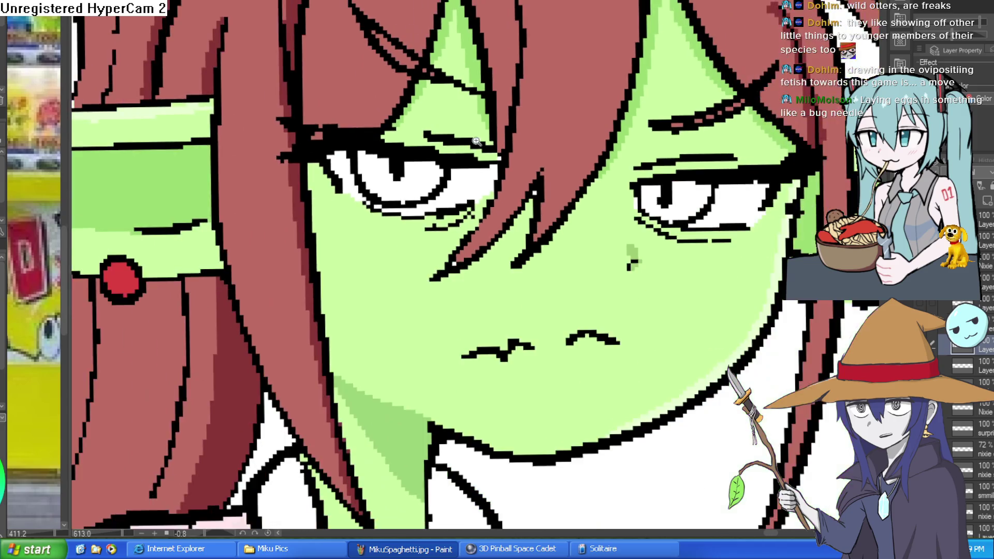
scroll(546, 226, down, 5)
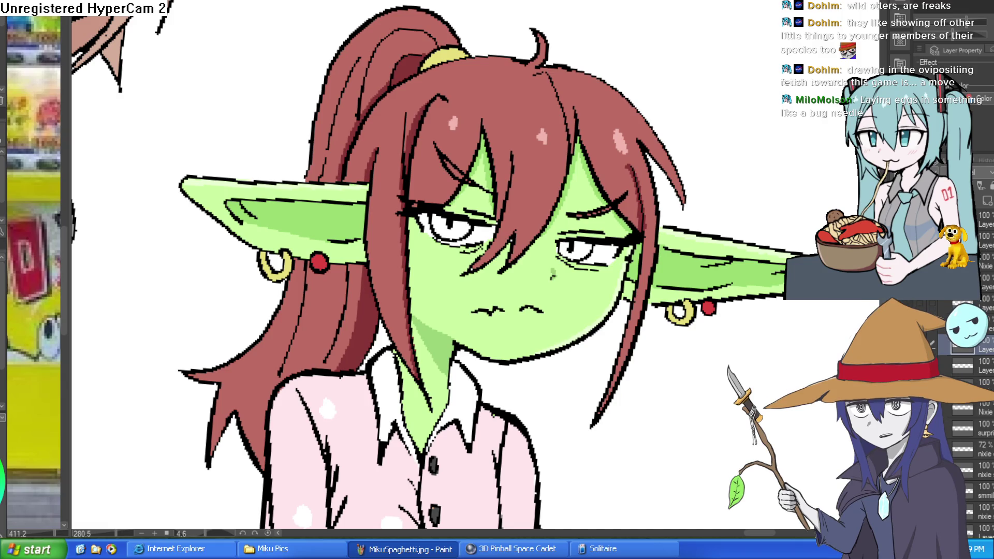
Cover the stray black pixels beside the eye with hair red, then view the whole face
mouse_move(712, 180)
mouse_down()
mouse_move(673, 228)
mouse_move(625, 217)
mouse_up()
scroll(621, 207, up, 5)
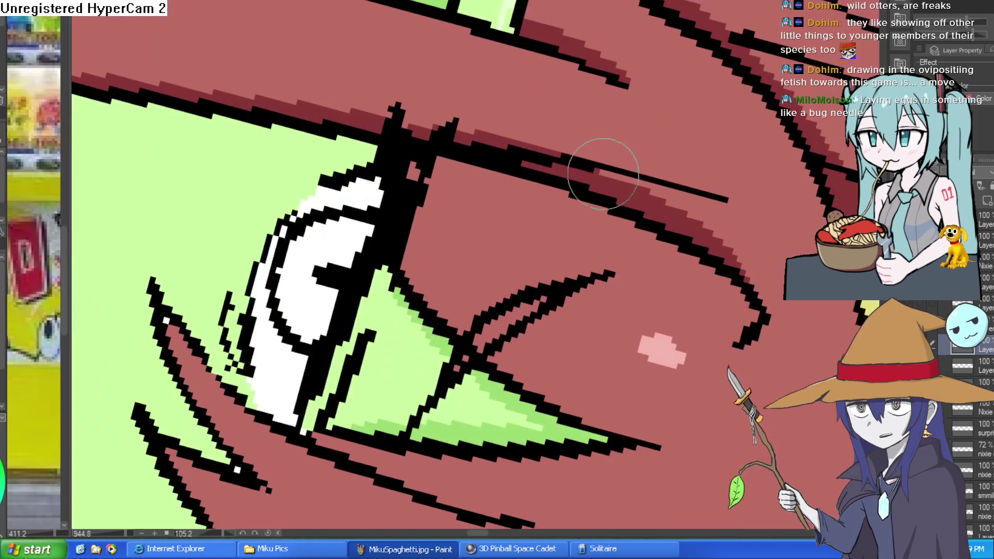
mouse_move(444, 206)
mouse_down()
mouse_move(409, 222)
mouse_move(413, 195)
mouse_up()
scroll(518, 93, down, 5)
mouse_move(518, 94)
mouse_down()
mouse_move(317, 160)
mouse_move(548, 137)
mouse_move(657, 170)
mouse_up()
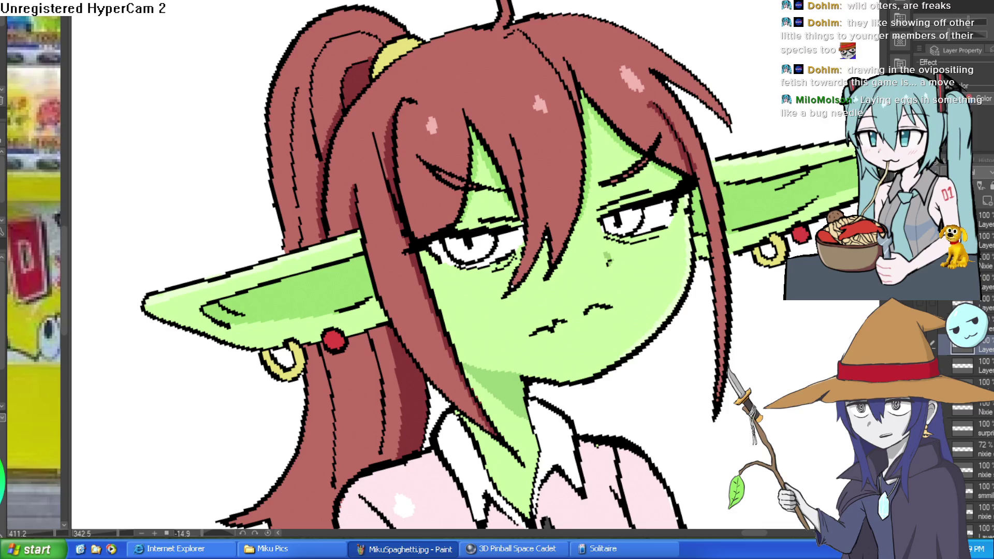
key(ctrl+Tab)
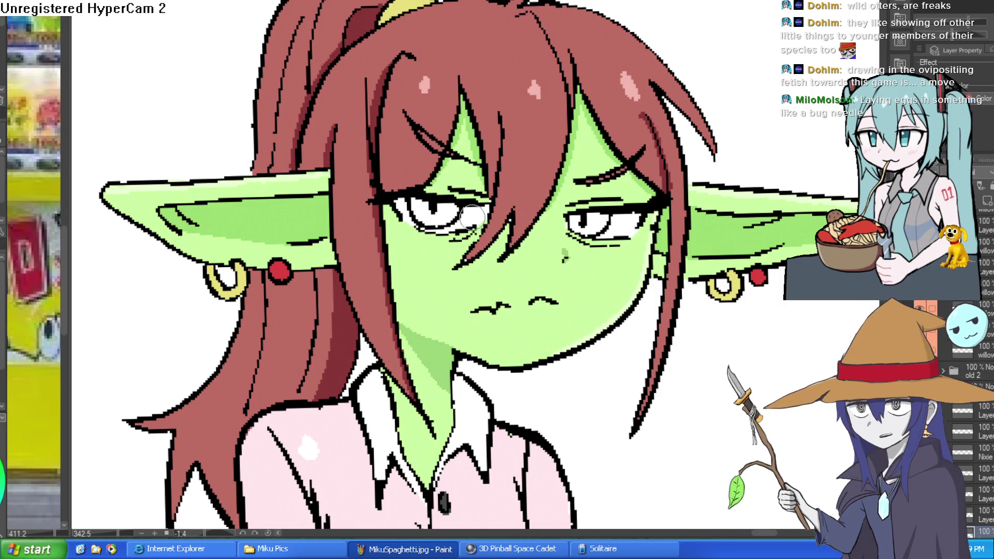
Try a red patch and a black lash stroke at the eye's outer corner, undoing both
scroll(472, 223, up, 3)
drag(479, 227, 506, 207)
key(ctrl+z)
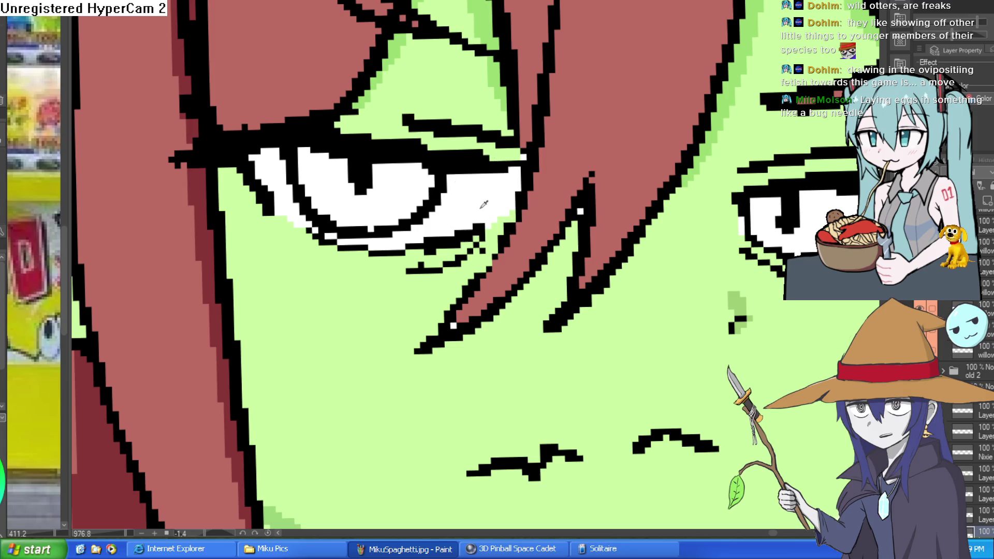
mouse_move(484, 237)
mouse_down()
mouse_move(508, 203)
mouse_move(492, 223)
mouse_up()
key(ctrl+z)
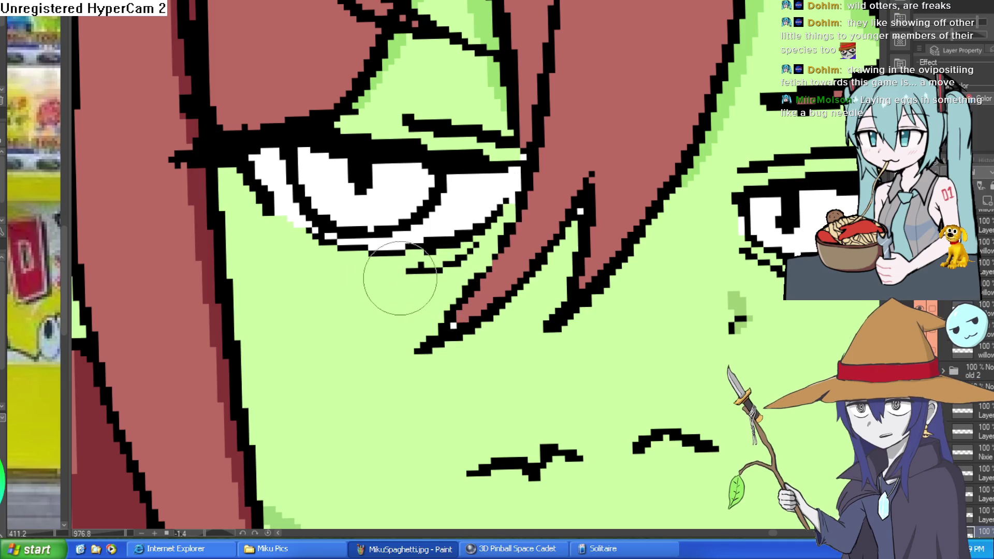
Turn on the brown iris layer so both eyes show brown irises
scroll(290, 231, down, 5)
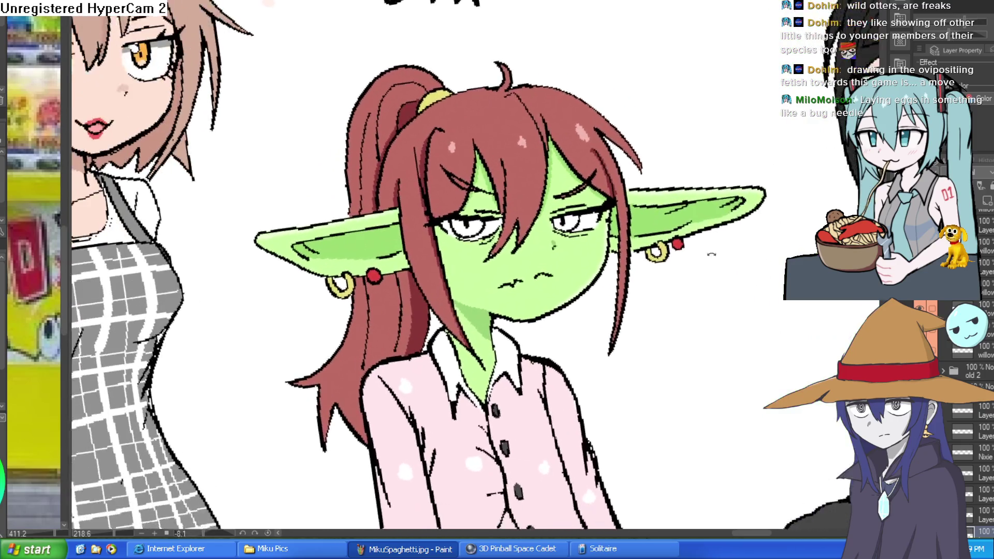
drag(712, 254, 720, 269)
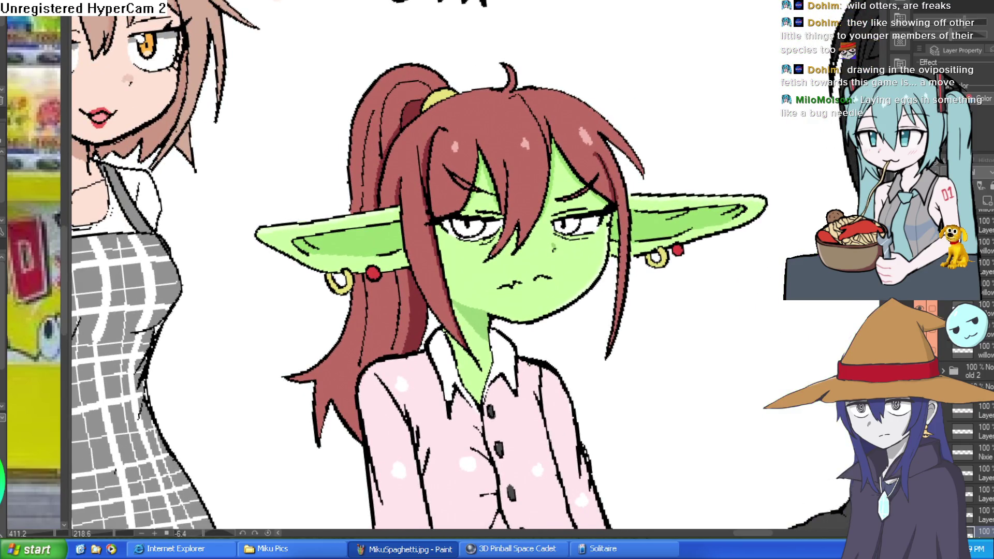
click(963, 377)
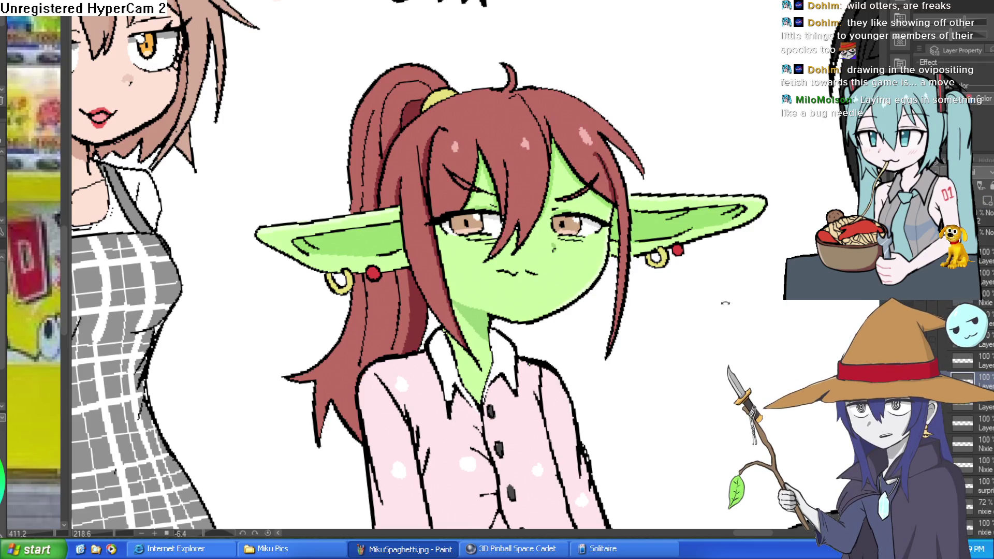
Paint skin green over the open eyes and their corners, rotating the canvas between eyes
scroll(626, 245, up, 5)
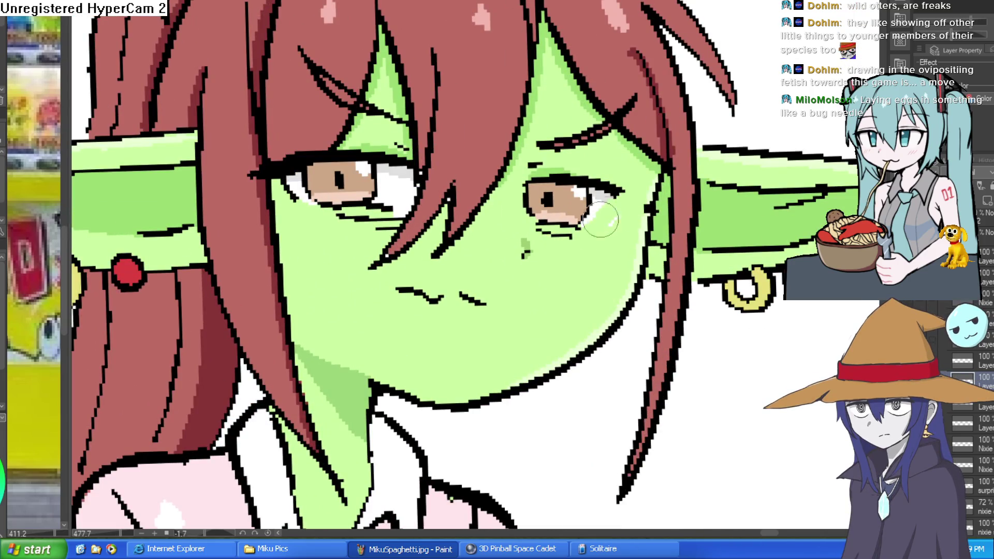
mouse_move(550, 233)
mouse_down()
mouse_move(530, 186)
mouse_move(534, 165)
mouse_move(572, 197)
mouse_move(610, 180)
mouse_move(595, 211)
mouse_up()
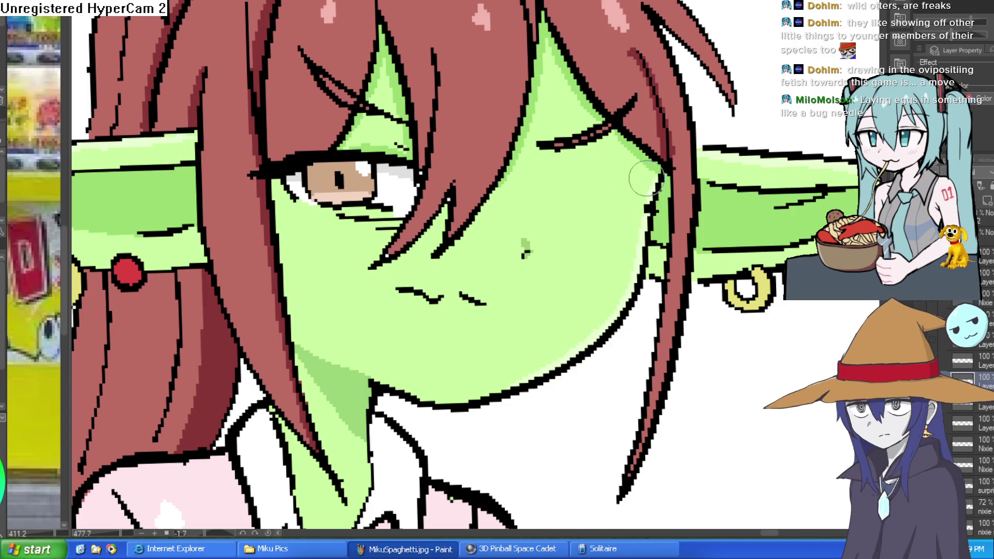
drag(648, 168, 569, 176)
mouse_move(468, 181)
mouse_down()
mouse_move(452, 240)
mouse_move(430, 264)
mouse_move(416, 258)
mouse_up()
mouse_move(458, 227)
mouse_down()
mouse_move(452, 187)
mouse_move(420, 176)
mouse_move(355, 211)
mouse_move(466, 208)
mouse_move(458, 239)
mouse_up()
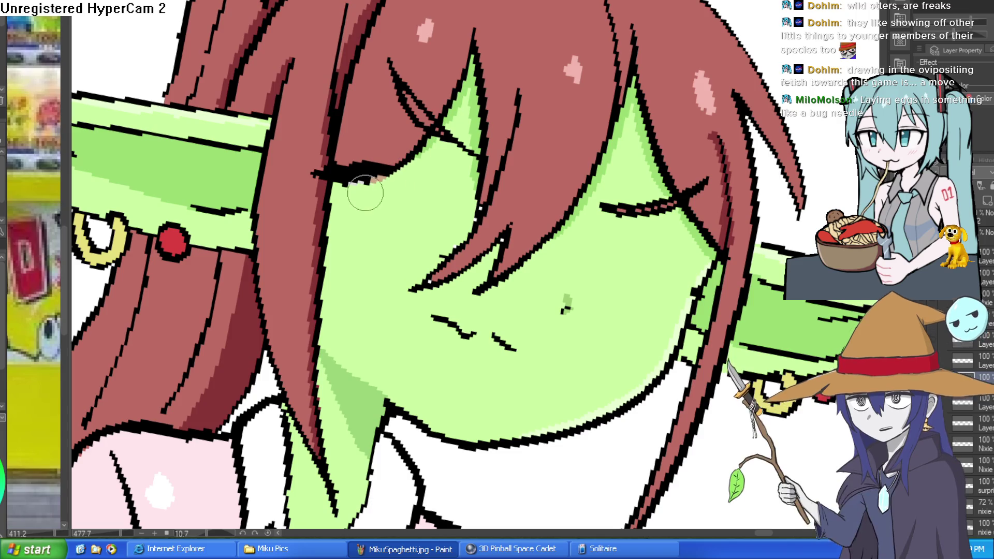
mouse_move(364, 194)
mouse_down()
mouse_move(352, 224)
mouse_move(322, 234)
mouse_move(337, 222)
mouse_up()
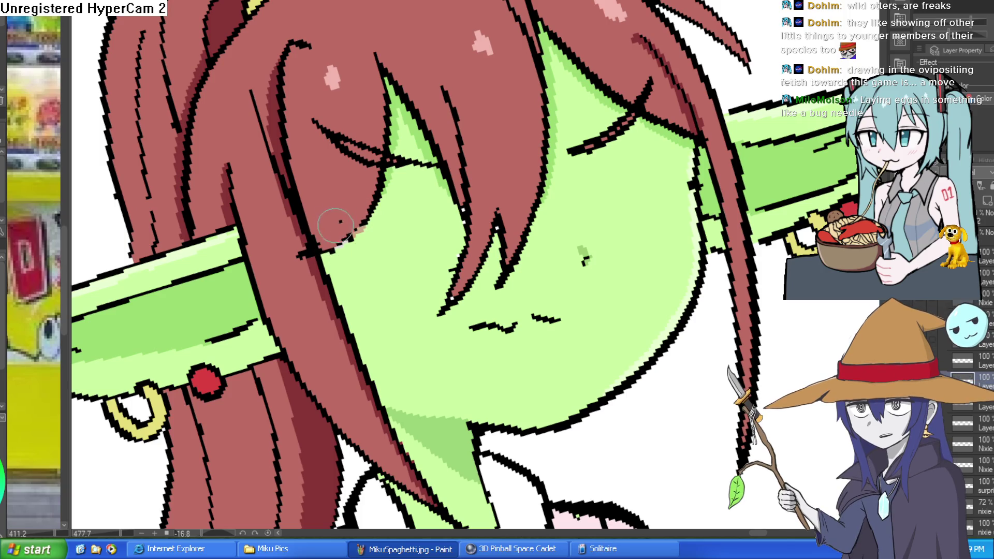
scroll(357, 222, down, 5)
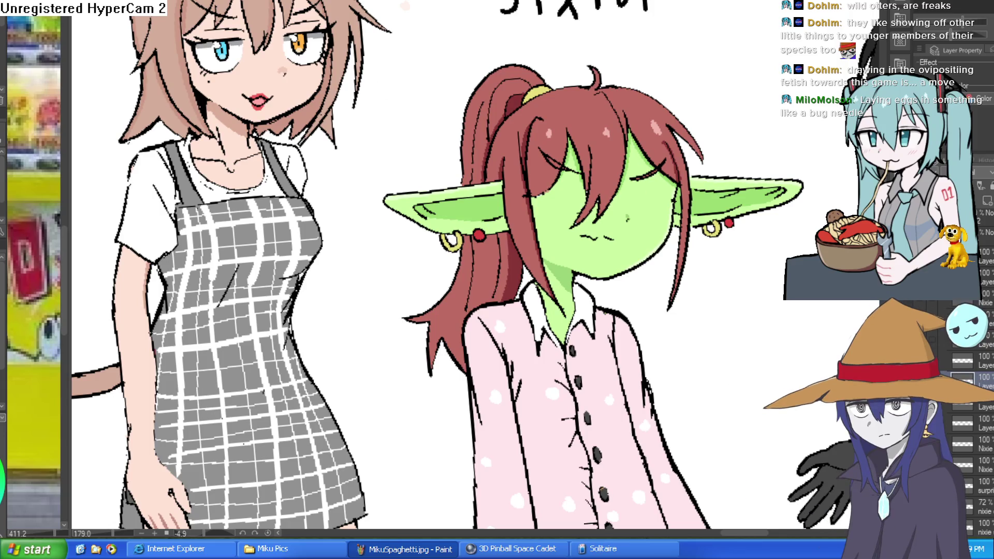
Restore the faint open-eye overlay at 72% opacity, then switch to the frog illustration
scroll(562, 154, up, 6)
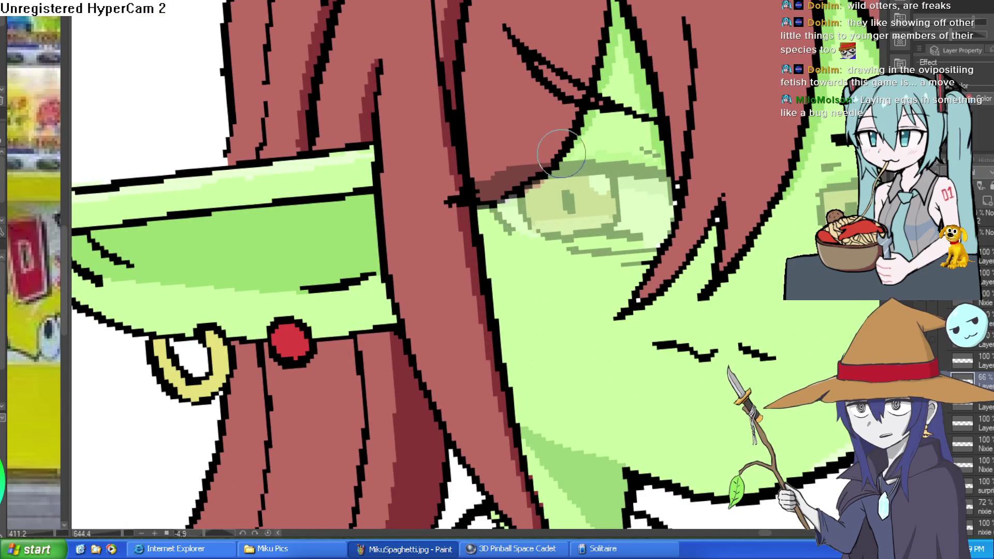
mouse_move(562, 153)
mouse_down()
mouse_move(657, 154)
mouse_move(680, 223)
mouse_up()
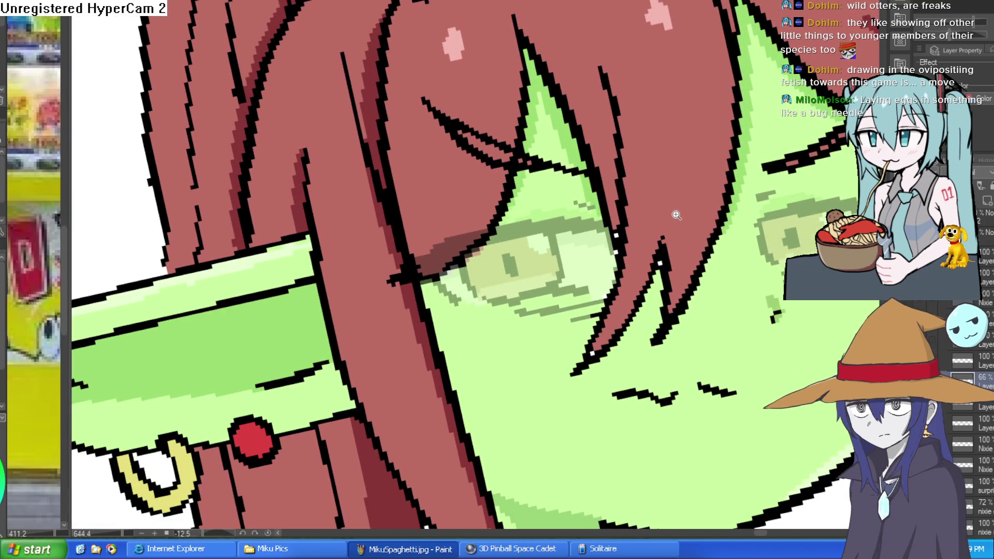
key(ctrl+z)
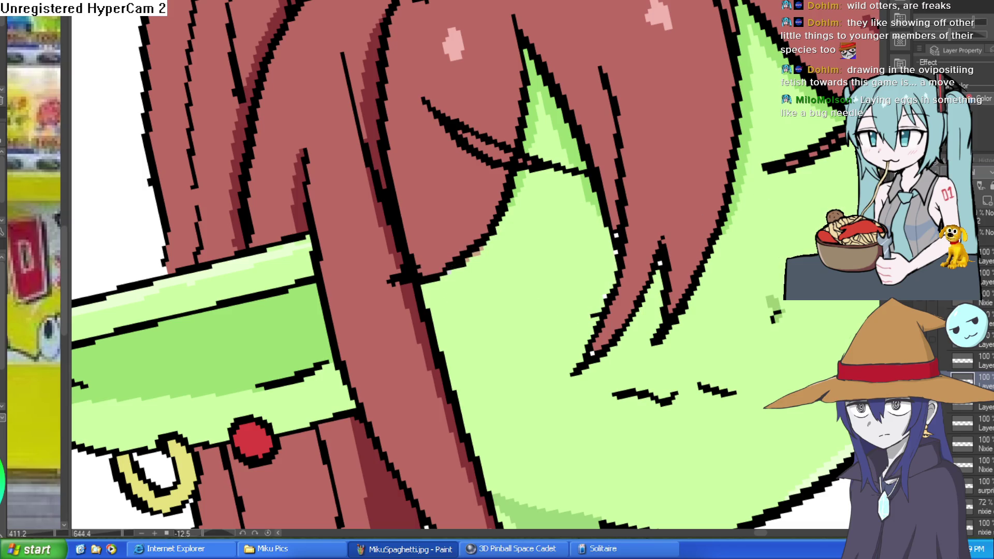
key(ctrl+y)
mouse_move(466, 363)
mouse_down()
mouse_move(373, 518)
mouse_move(325, 517)
mouse_up()
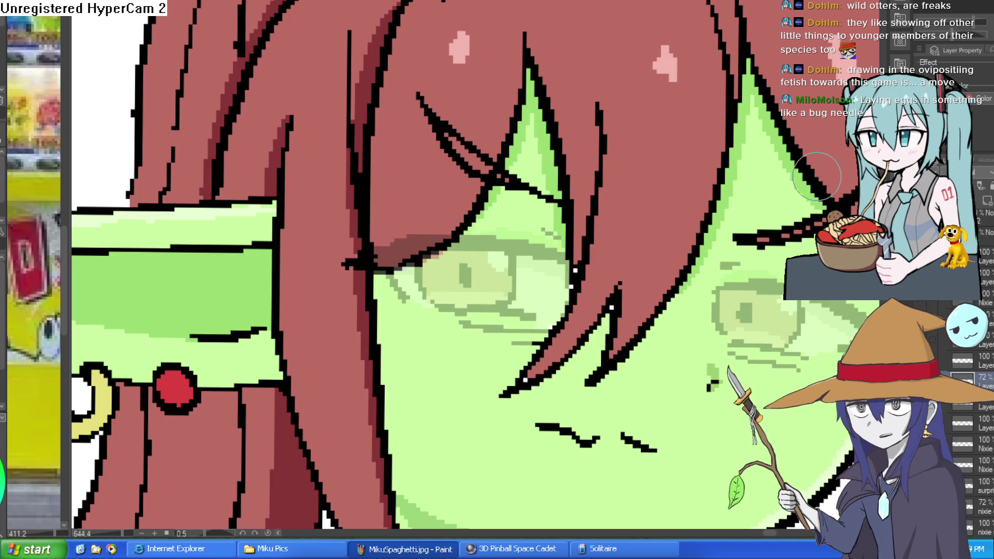
key(ctrl+0)
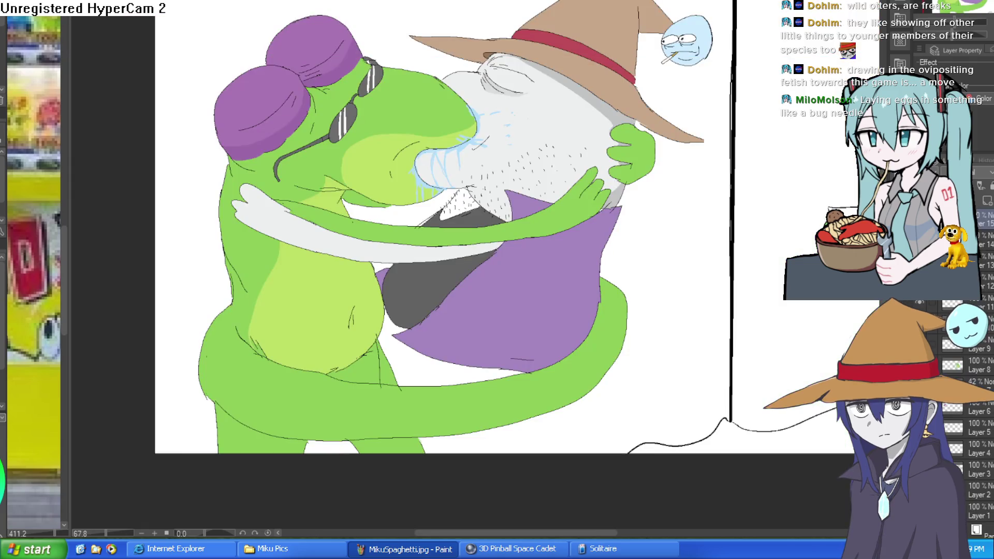
Zoom around the frog illustration to inspect the seal's hat and the blue blob's face
scroll(725, 125, down, 2)
scroll(731, 126, up, 2)
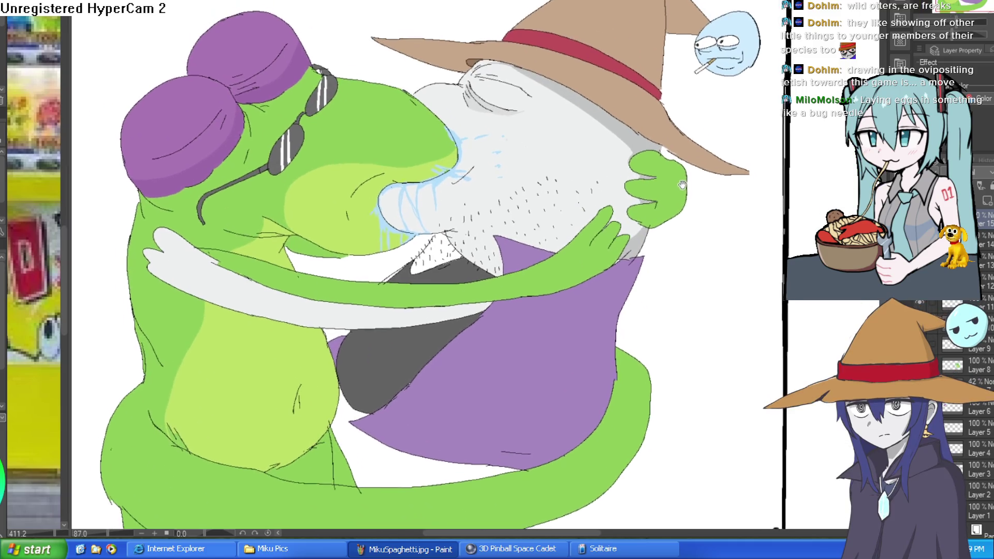
scroll(714, 117, up, 1)
drag(714, 117, 421, 246)
scroll(482, 186, up, 7)
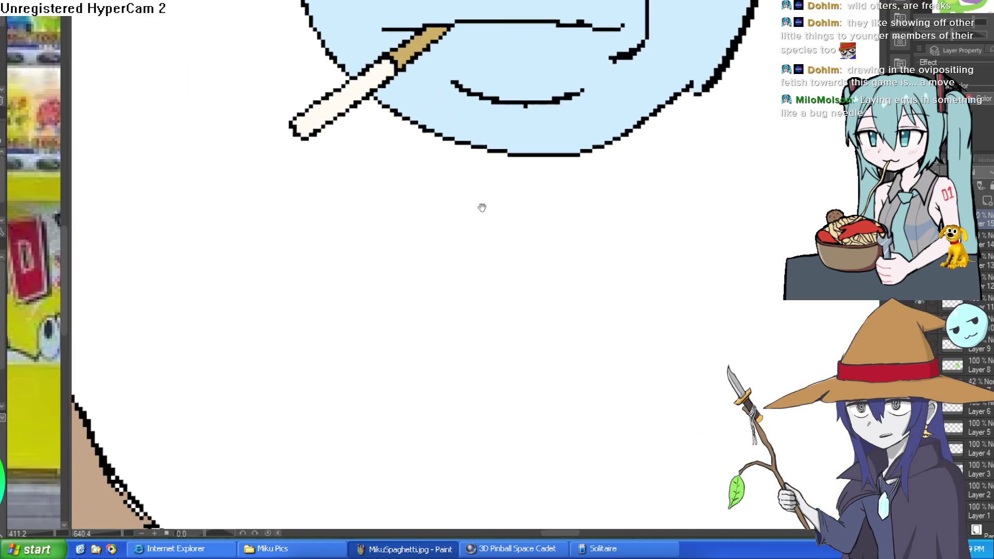
drag(592, 173, 575, 243)
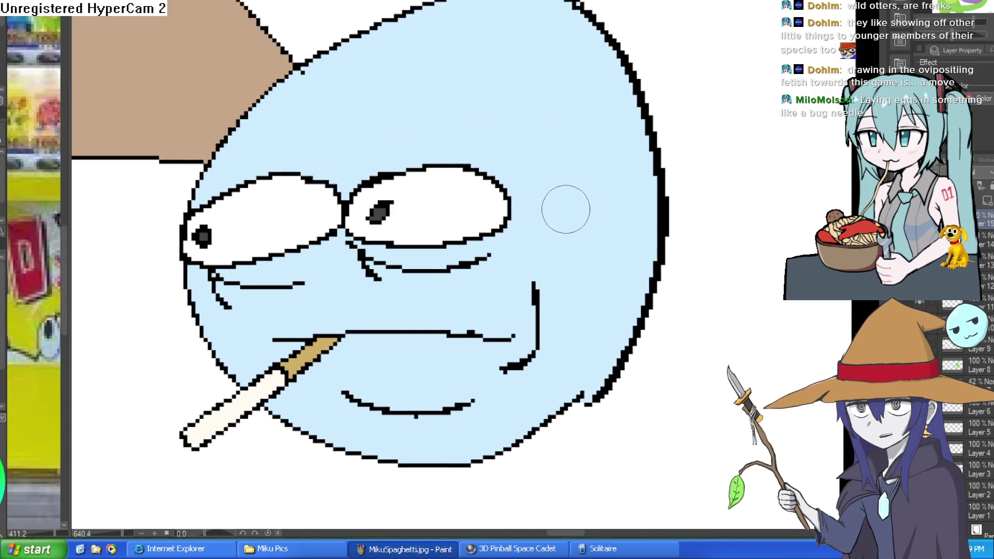
scroll(567, 209, down, 2)
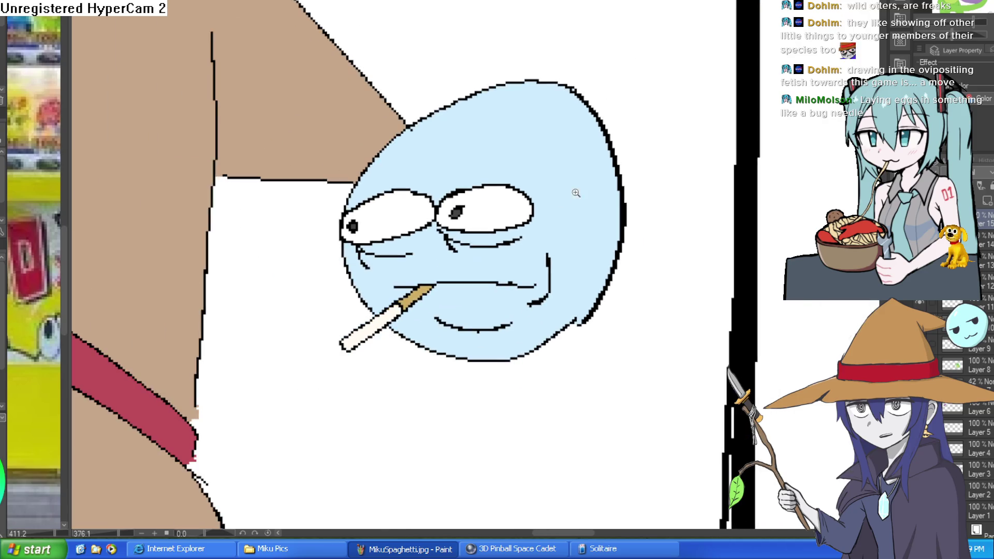
scroll(553, 219, down, 4)
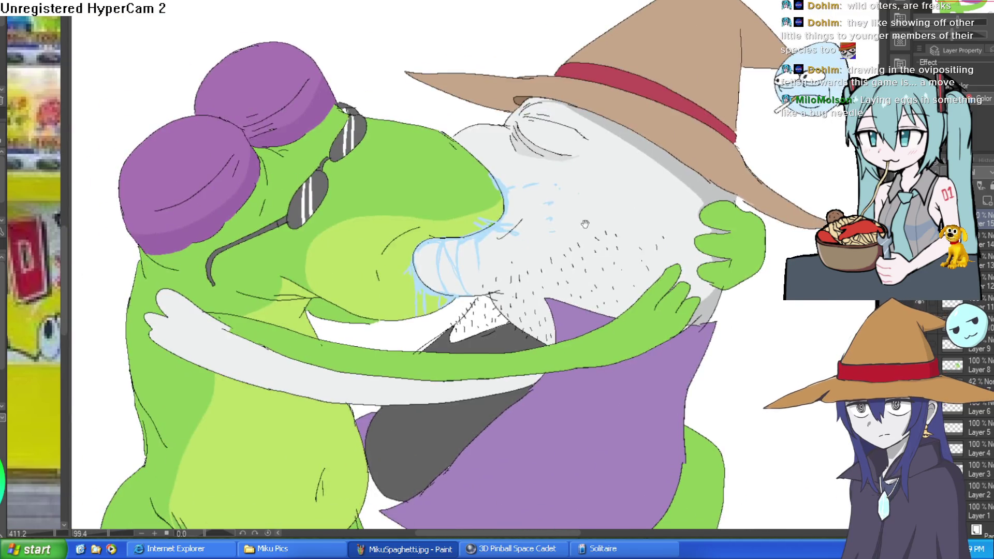
scroll(586, 224, down, 2)
drag(770, 146, 682, 191)
scroll(683, 172, down, 2)
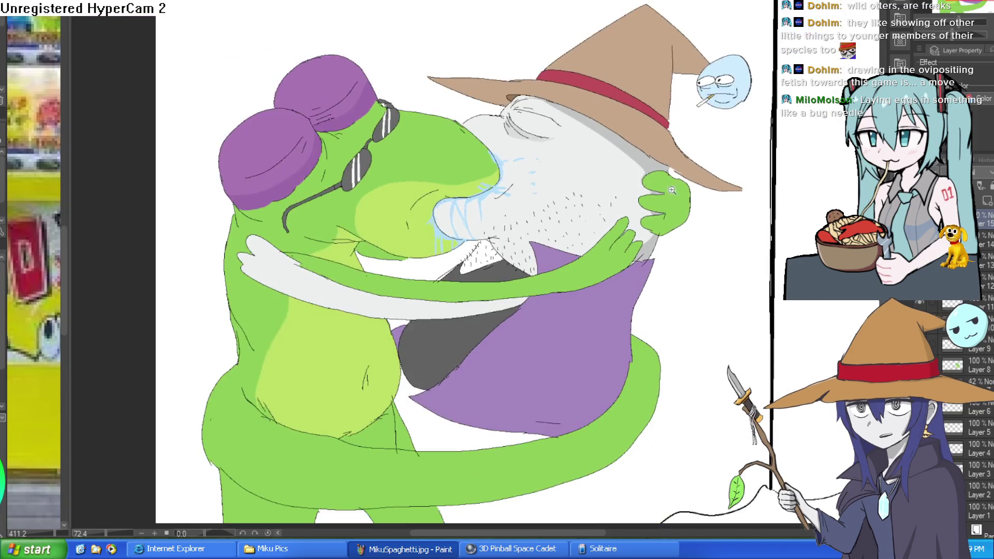
scroll(683, 172, up, 3)
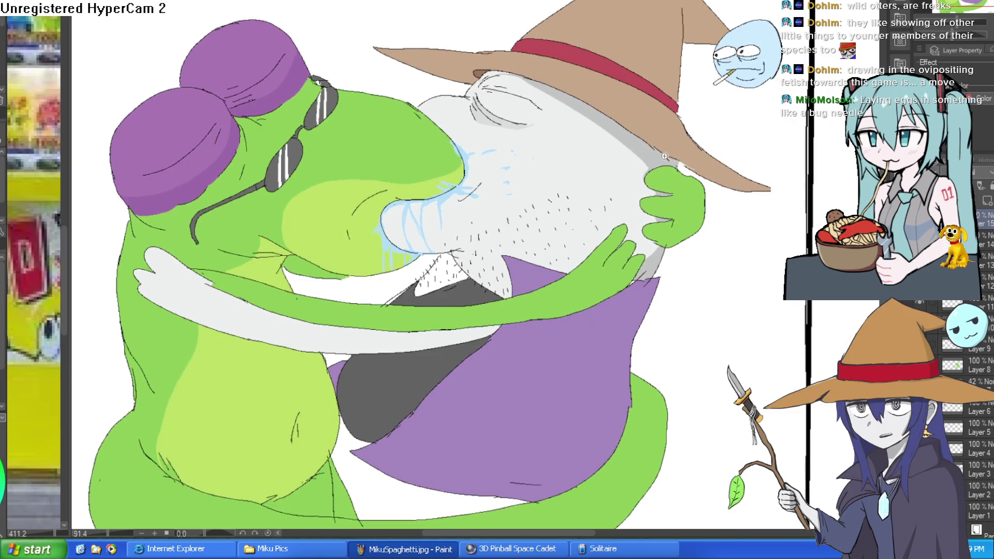
Cycle past the bus-stop scene back to the goblin girl face document
key(ctrl+Tab)
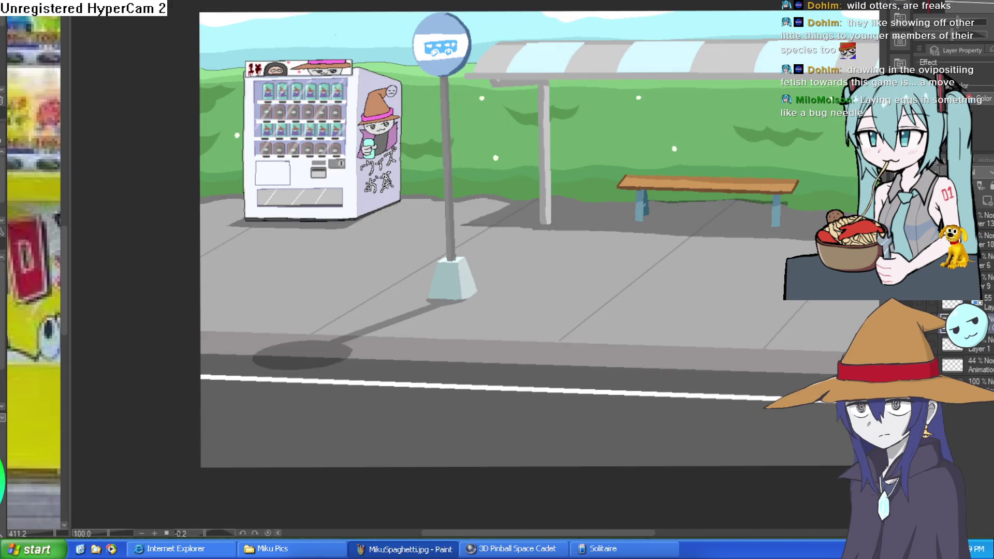
key(ctrl+Tab)
scroll(722, 286, down, 3)
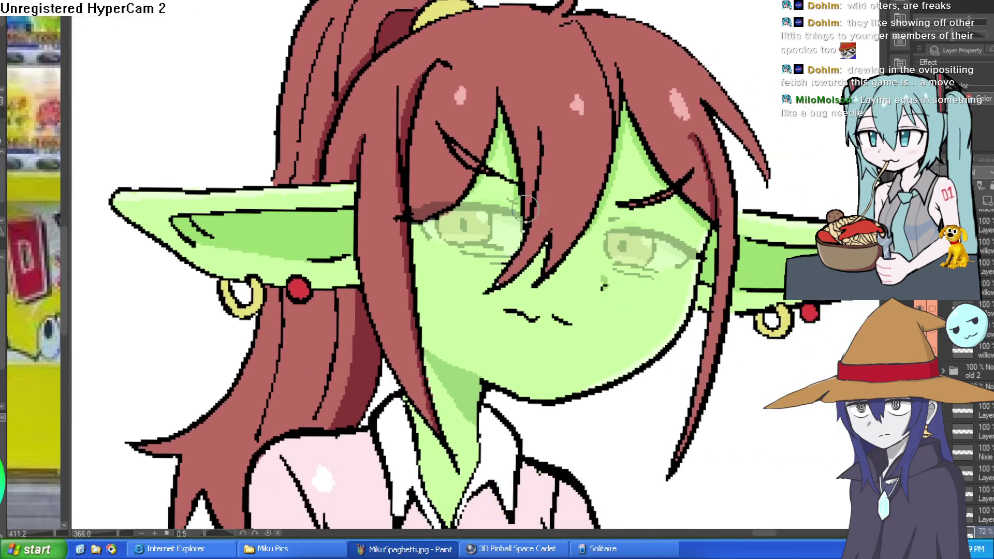
Draw a dark eyelid line above the right eye, redrawing and extending it along the eye
drag(695, 193, 384, 75)
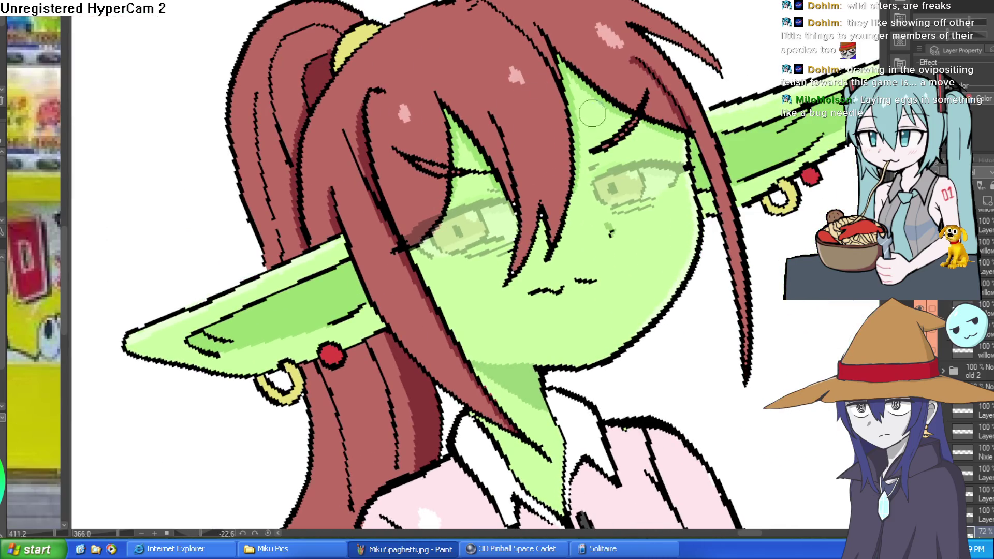
scroll(643, 212, up, 3)
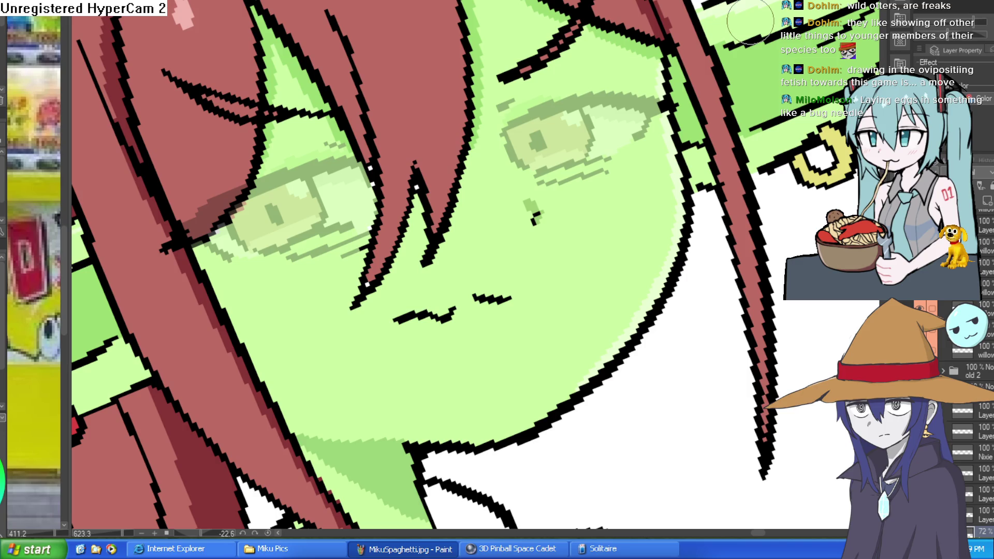
drag(505, 130, 630, 99)
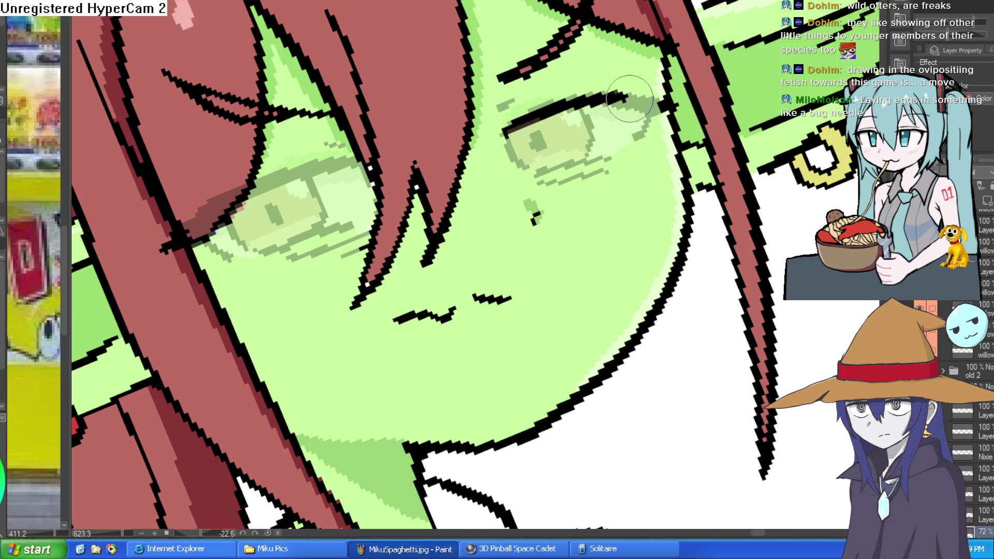
key(ctrl+z)
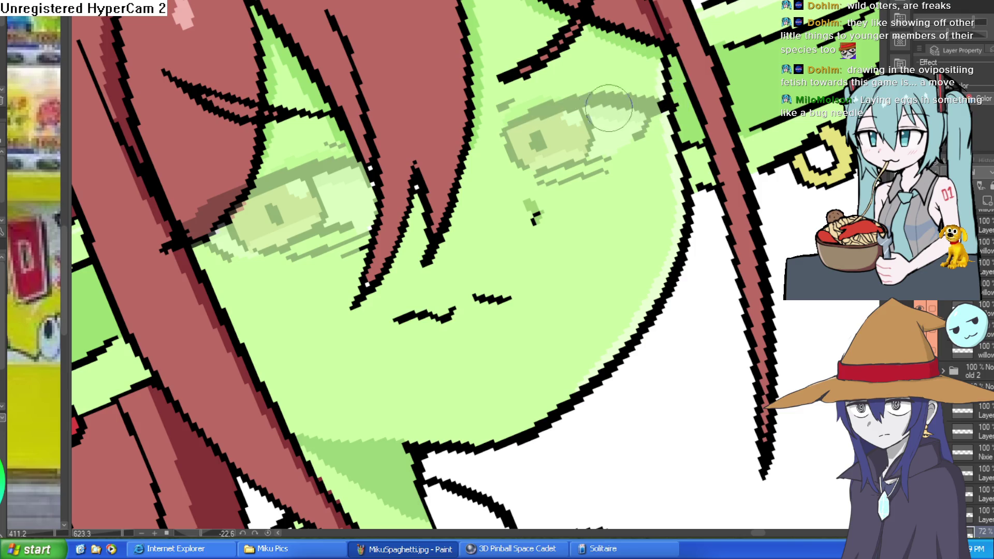
mouse_move(499, 139)
mouse_down()
mouse_move(650, 94)
mouse_move(641, 127)
mouse_up()
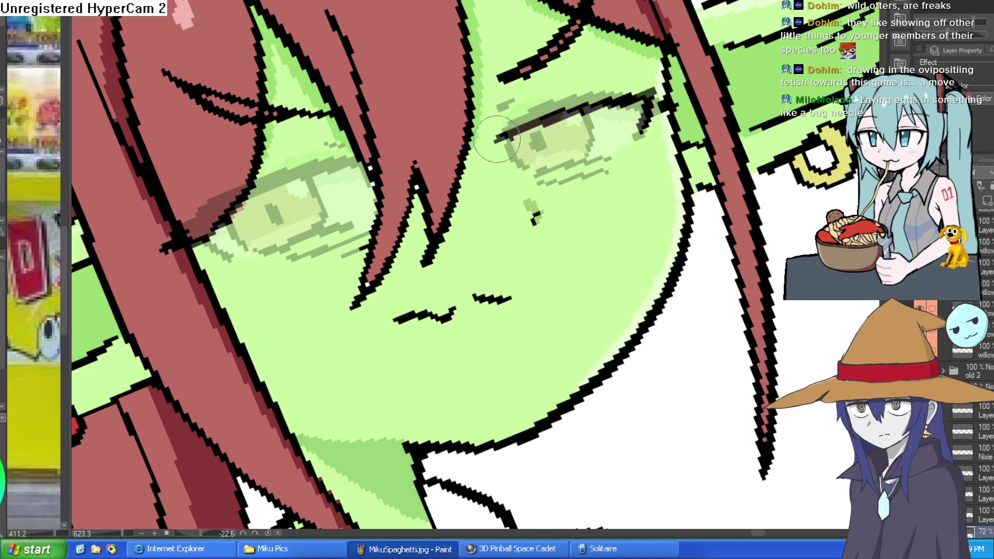
drag(496, 140, 627, 92)
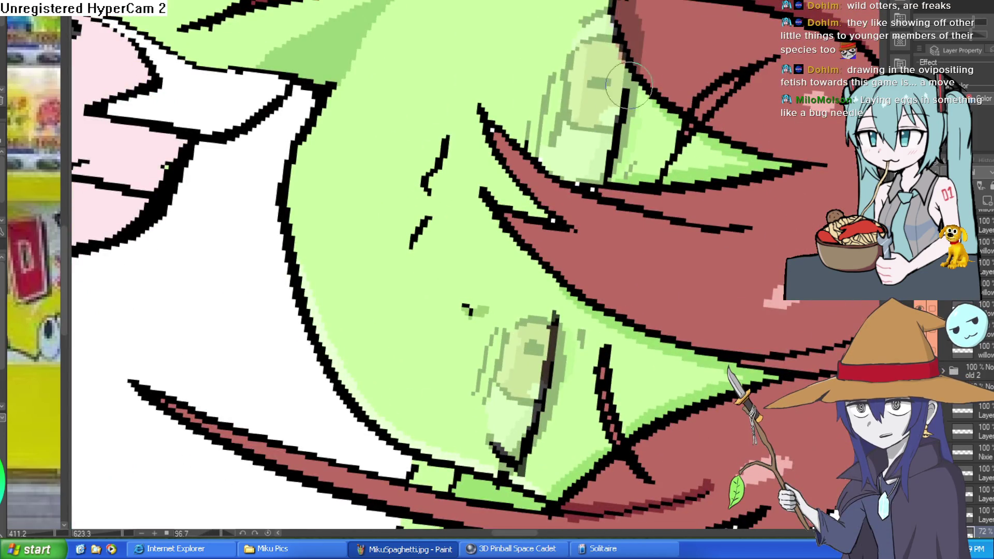
mouse_move(613, 165)
mouse_down()
mouse_move(638, 4)
mouse_move(562, 29)
mouse_up()
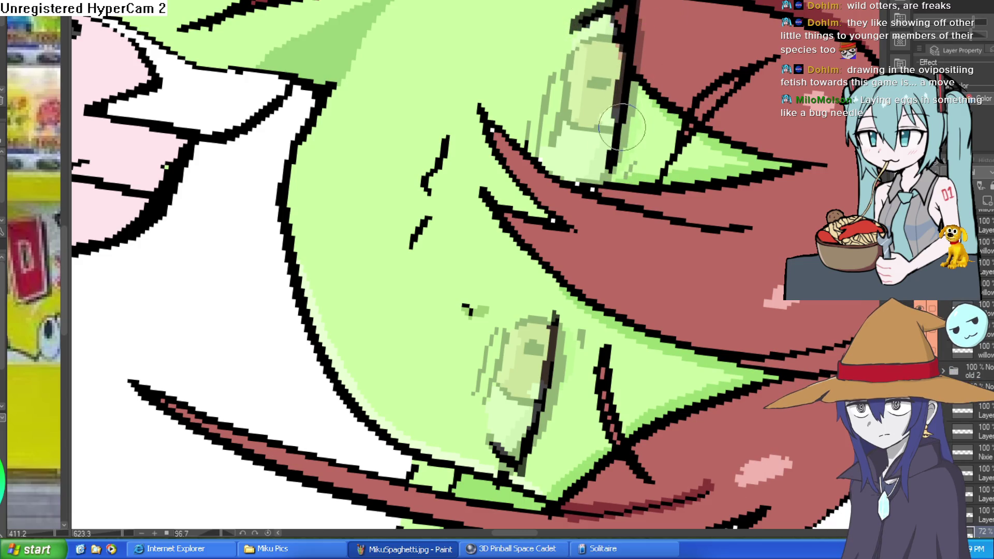
Outline the upper and lower edges of the lower-left eye
mouse_move(675, 102)
mouse_down()
mouse_move(544, 62)
mouse_move(362, 93)
mouse_move(218, 259)
mouse_up()
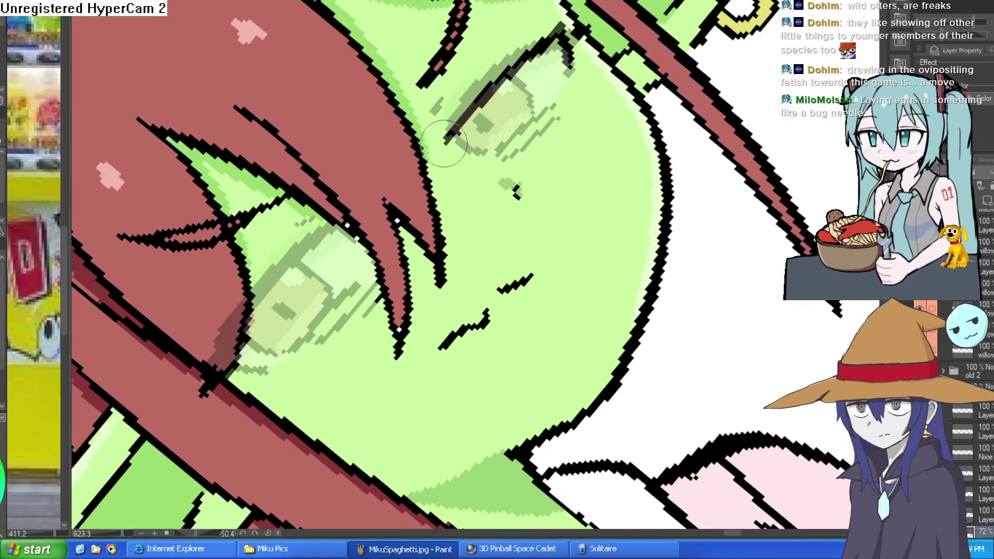
mouse_move(354, 225)
mouse_down()
mouse_move(233, 333)
mouse_move(350, 234)
mouse_up()
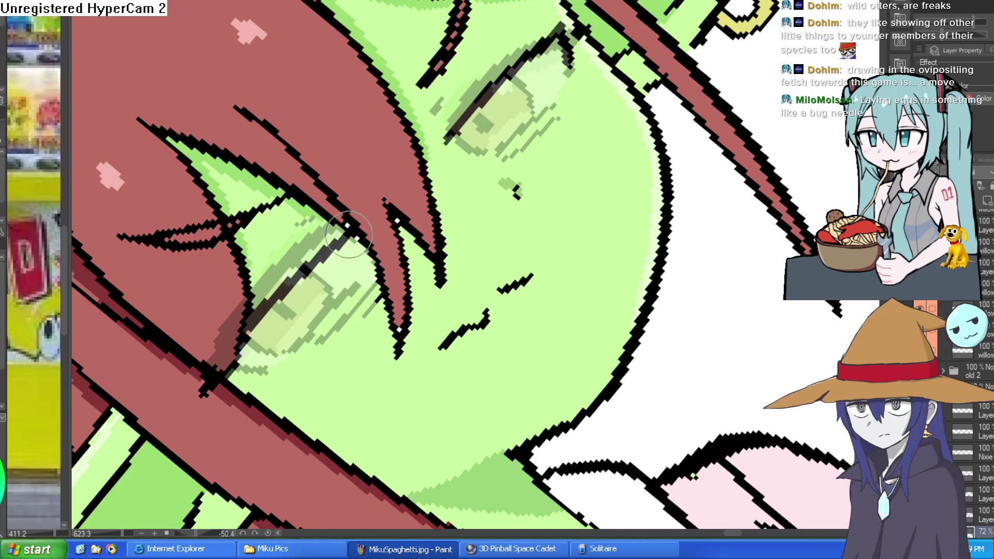
mouse_move(228, 362)
mouse_down()
mouse_move(262, 373)
mouse_move(239, 355)
mouse_move(357, 232)
mouse_move(536, 227)
mouse_up()
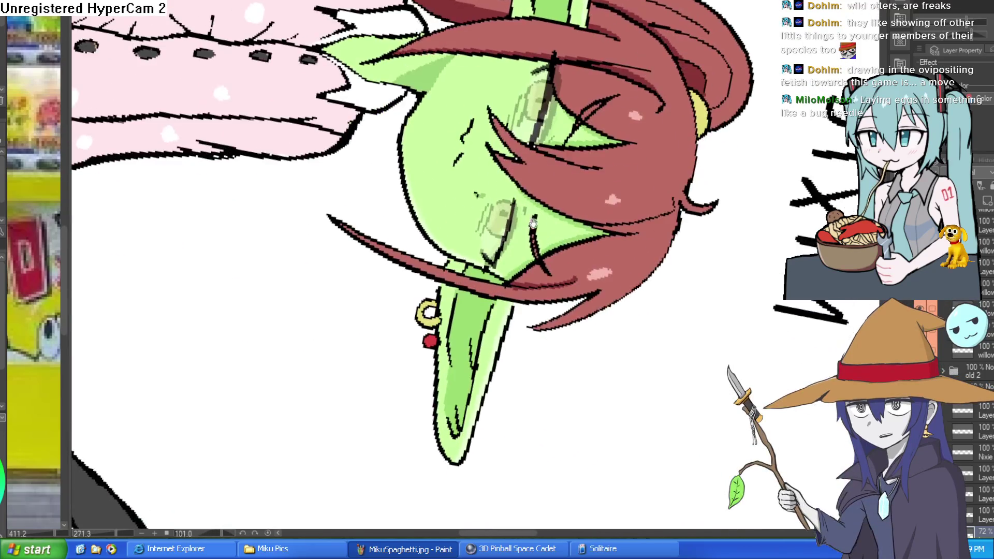
Try a dark outline along the eye's right edge, then undo it
scroll(536, 228, up, 5)
drag(513, 148, 467, 315)
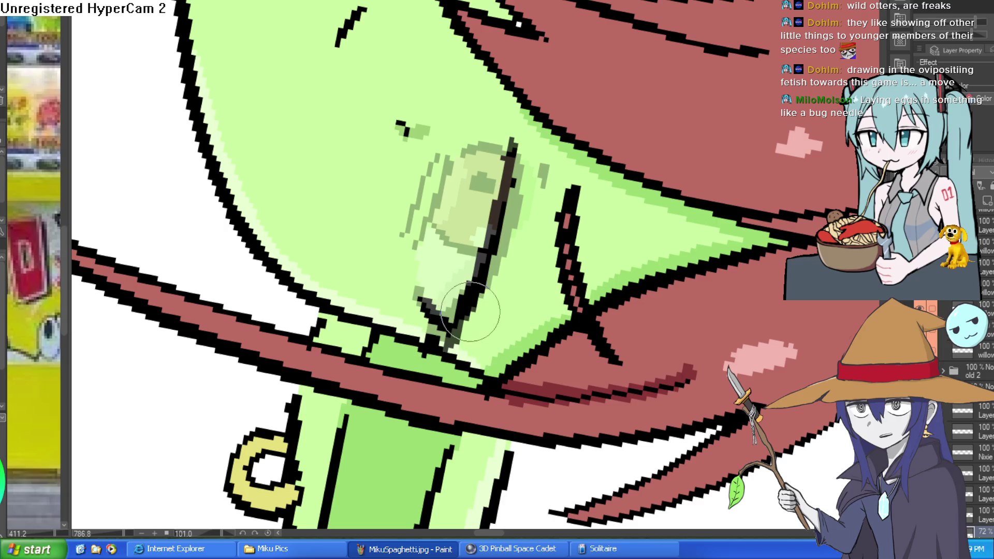
drag(500, 276, 434, 185)
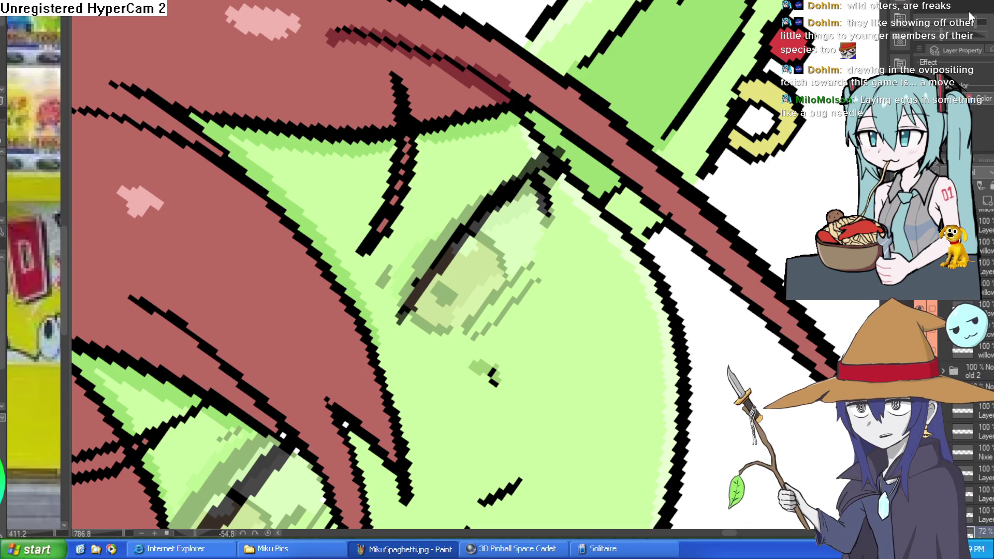
drag(567, 223, 508, 275)
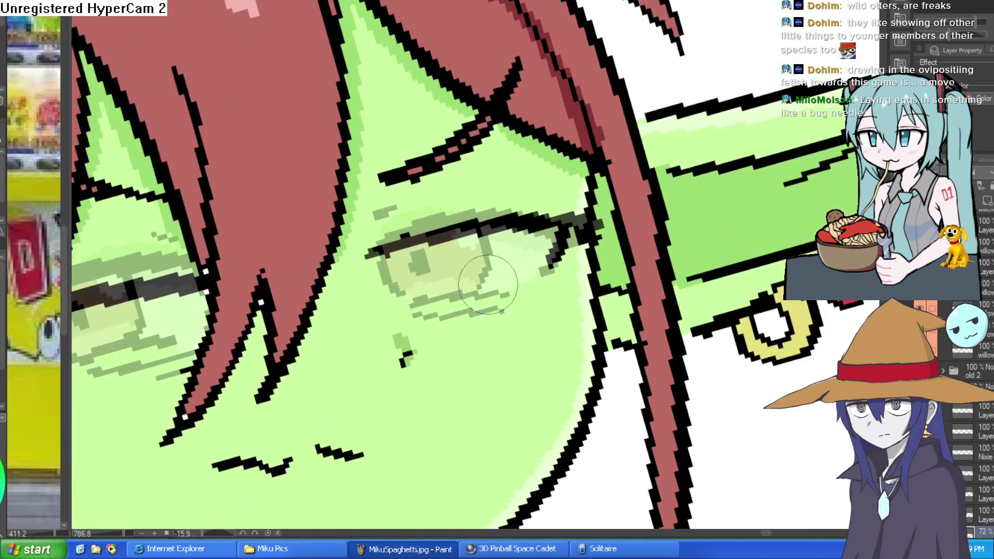
key(ctrl+z)
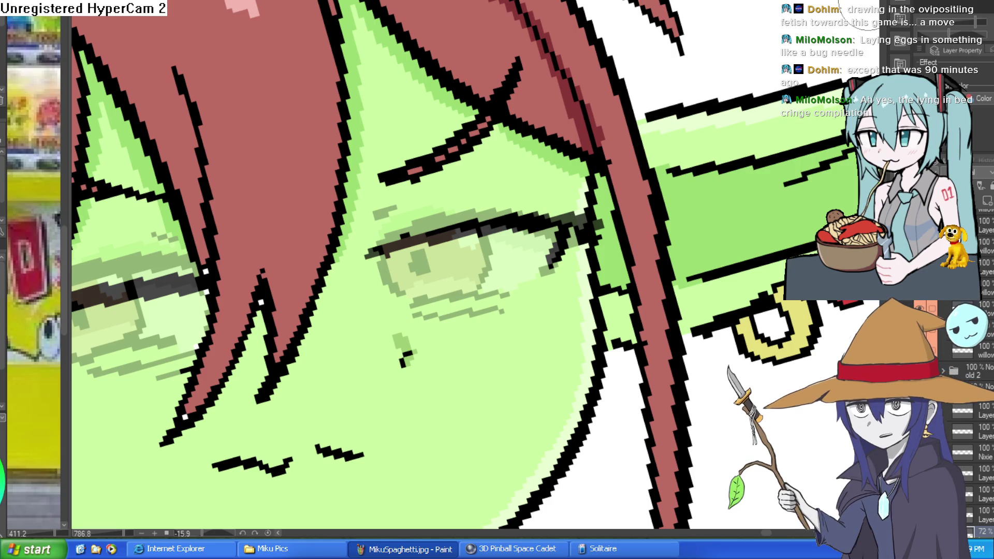
Add a dark corner stroke, a pupil line and a lower-lid line to the eye
drag(380, 253, 392, 294)
drag(484, 224, 488, 295)
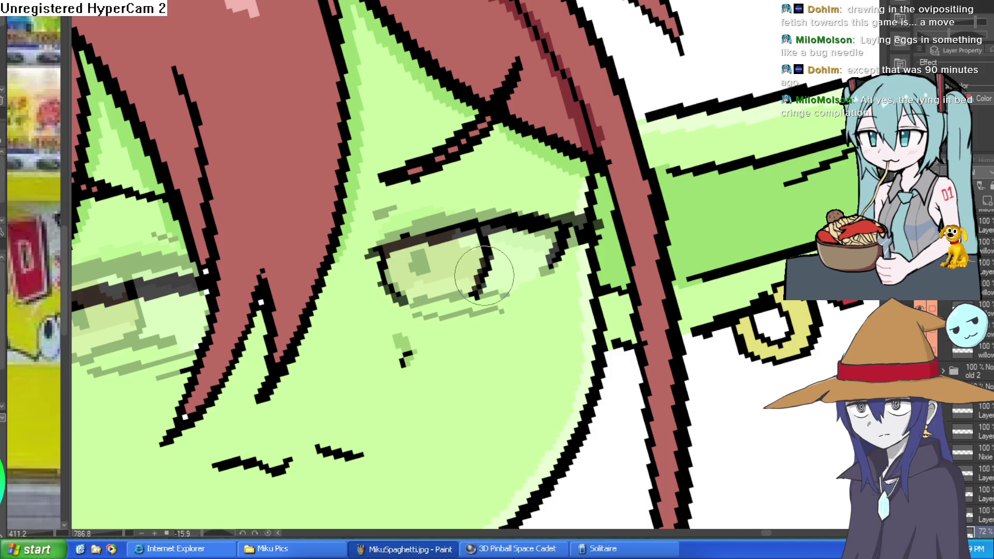
drag(396, 300, 518, 293)
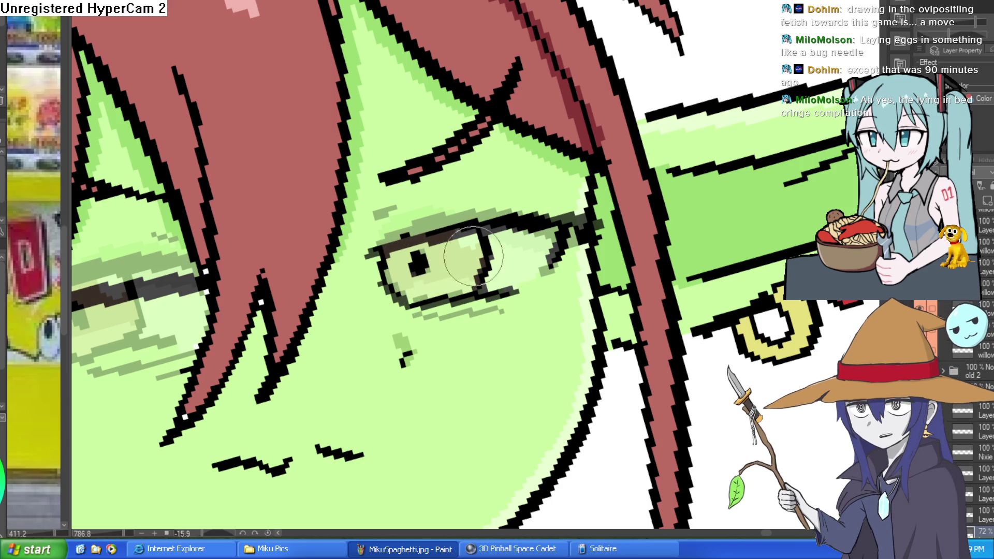
key(ctrl+0)
scroll(512, 434, up, 3)
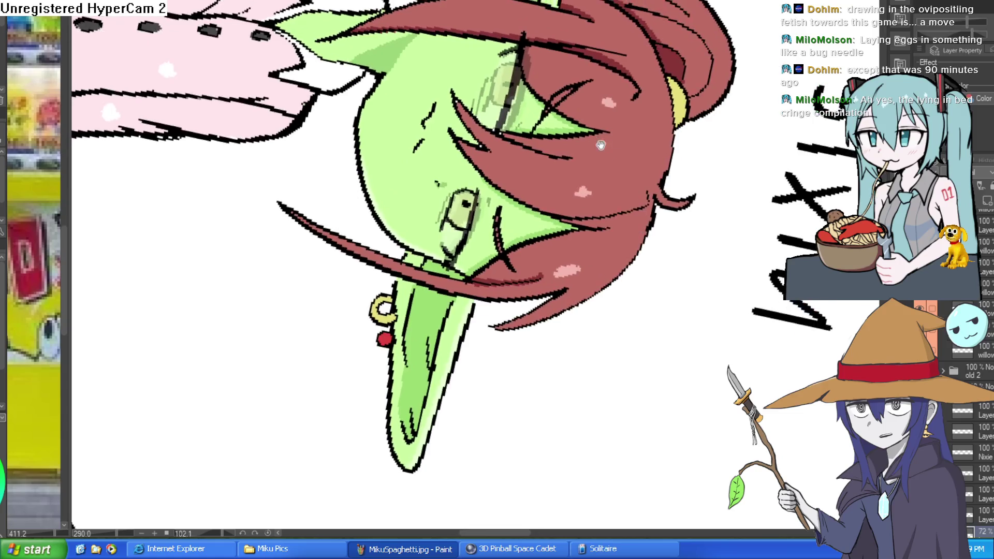